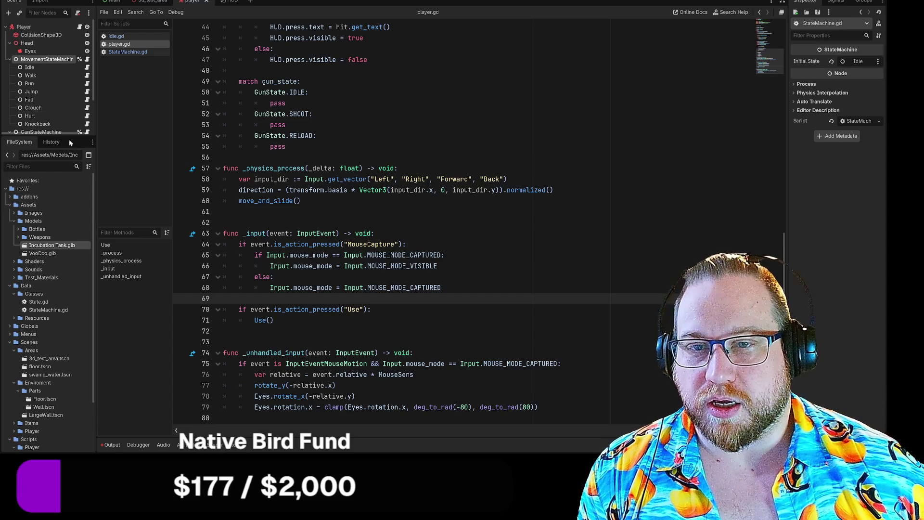
# - Enlarge the scene tree, expand GunStateMachine, and open the Idle state's gunidle.gd script
pyautogui.moveTo(68, 137)
pyautogui.mouseDown()
pyautogui.moveTo(73, 192)
pyautogui.moveTo(81, 174)
pyautogui.mouseUp()
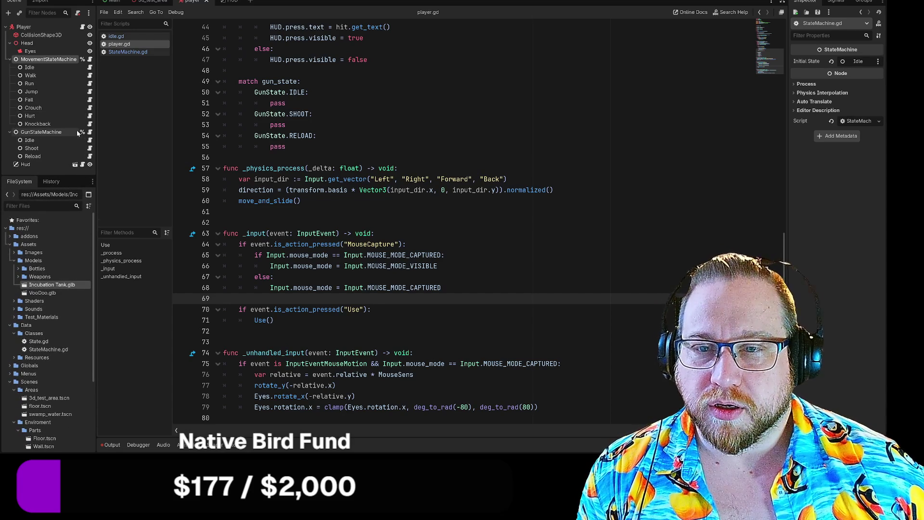
pyautogui.click(10, 132)
pyautogui.click(9, 133)
pyautogui.click(27, 132)
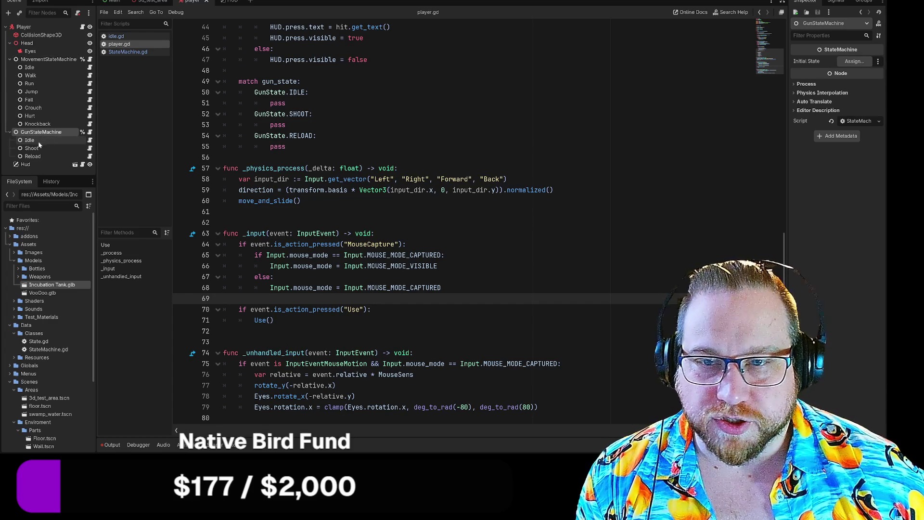
pyautogui.click(90, 140)
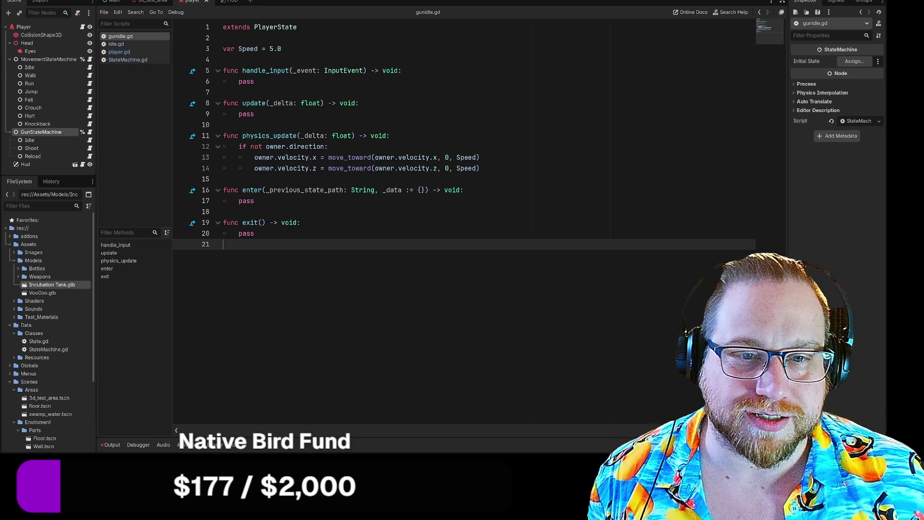
# - Inspect the velocity-easing code on lines 12–14 of gunidle.gd's physics_update
pyautogui.moveTo(267, 147)
pyautogui.mouseDown()
pyautogui.moveTo(480, 168)
pyautogui.moveTo(227, 158)
pyautogui.moveTo(242, 146)
pyautogui.mouseUp()
pyautogui.press('End')
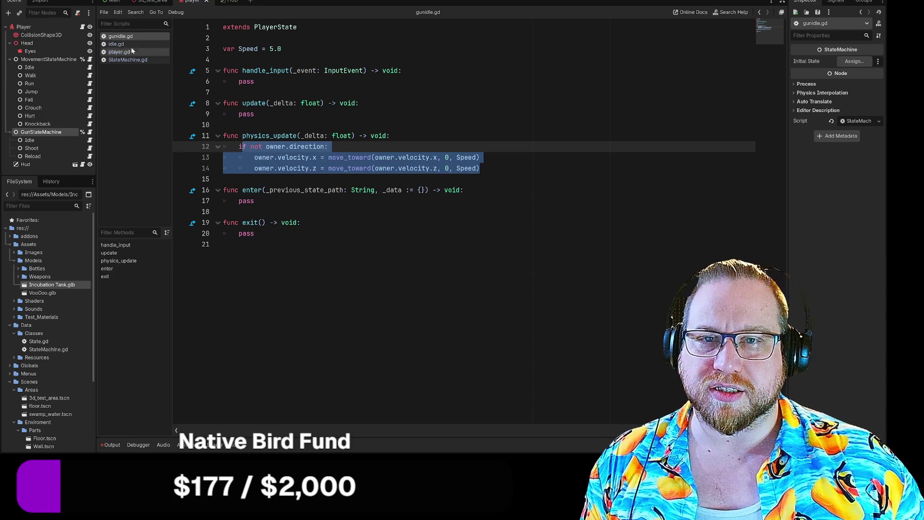
pyautogui.click(328, 168)
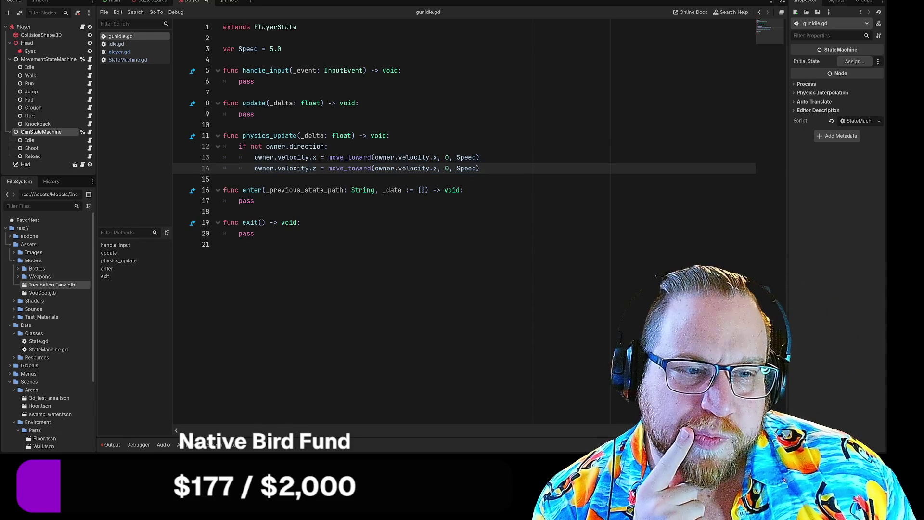
pyautogui.moveTo(362, 168); pyautogui.dragTo(479, 168)
pyautogui.click(480, 168)
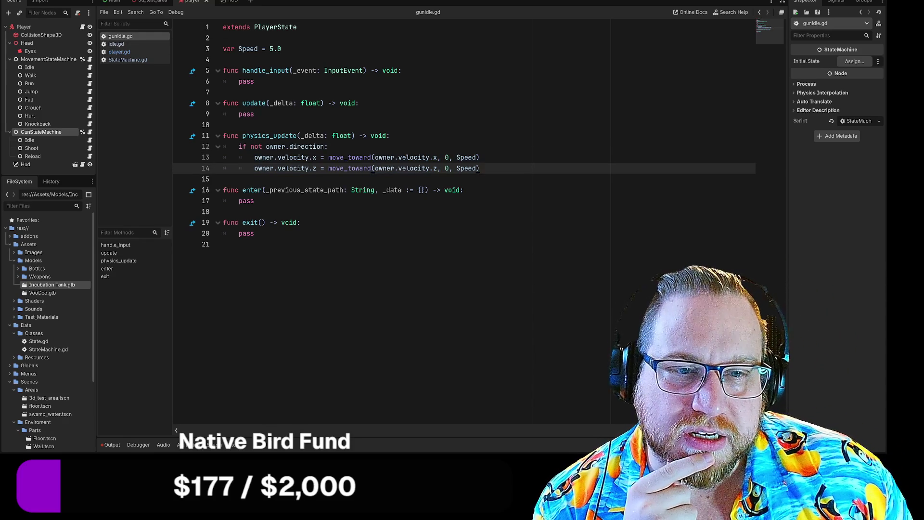
pyautogui.click(321, 147)
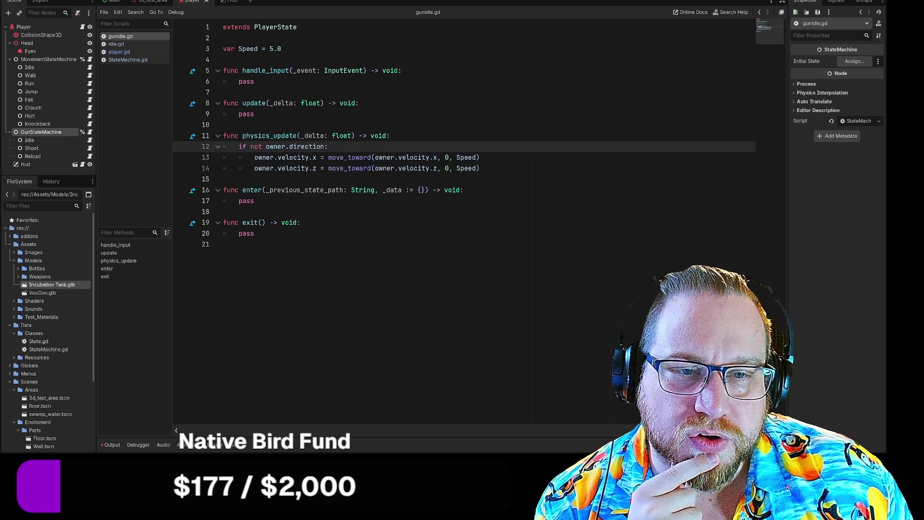
pyautogui.press('Down')
pyautogui.press('Down')
pyautogui.press('End')
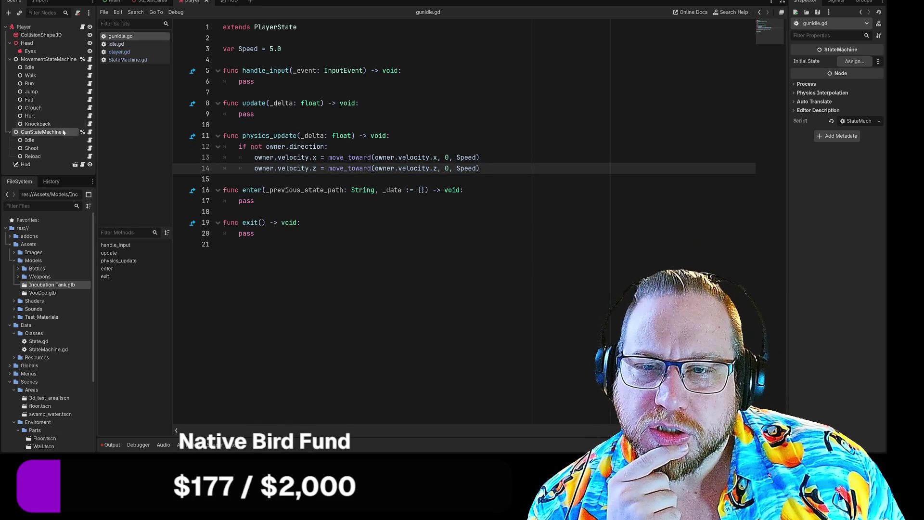
pyautogui.click(85, 140)
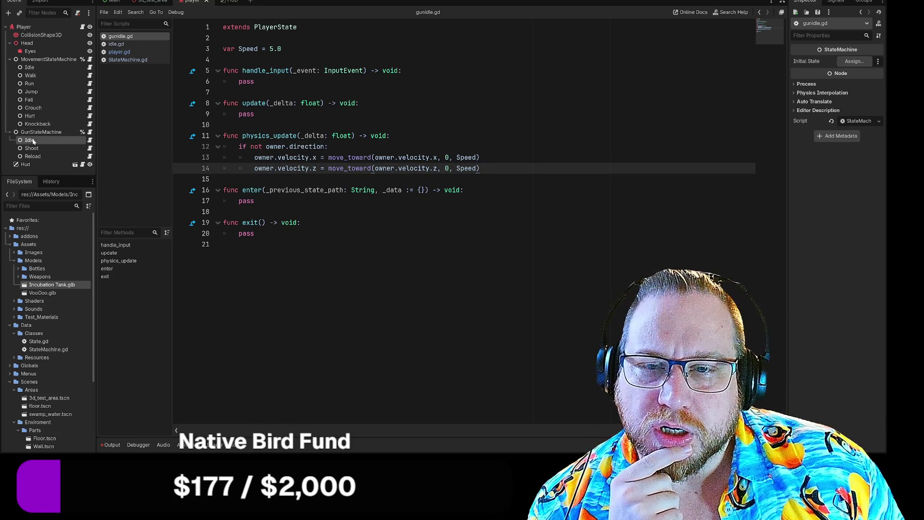
pyautogui.click(90, 140)
# - Replace lines 12–14 of physics_update with a single indented pass
pyautogui.hotkey('shift', 'Up')
pyautogui.hotkey('shift', 'Home')
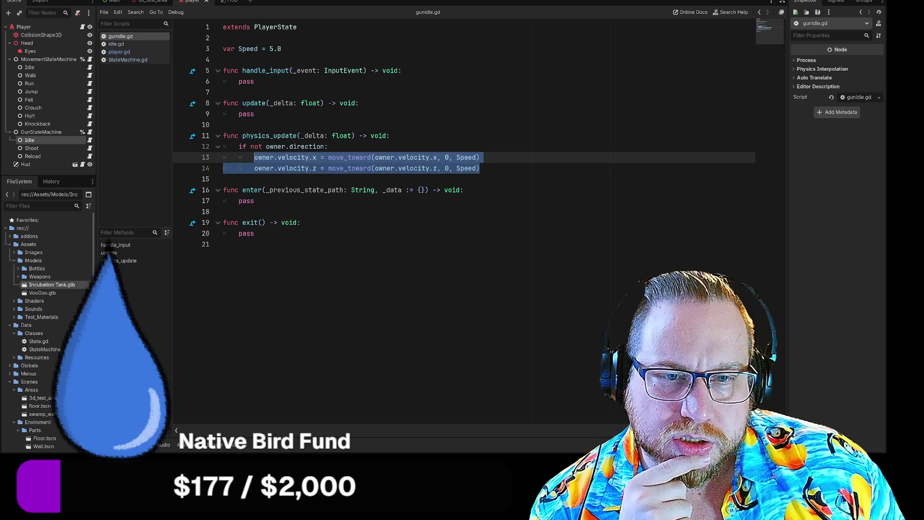
pyautogui.hotkey('shift', 'Up')
pyautogui.hotkey('shift', 'Home')
pyautogui.press('BackSpace')
pyautogui.press('BackSpace')
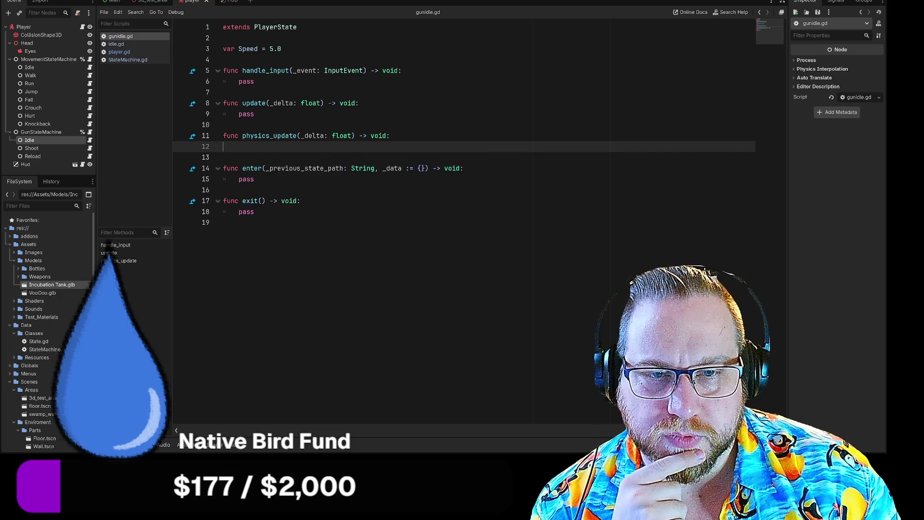
pyautogui.press('Return')
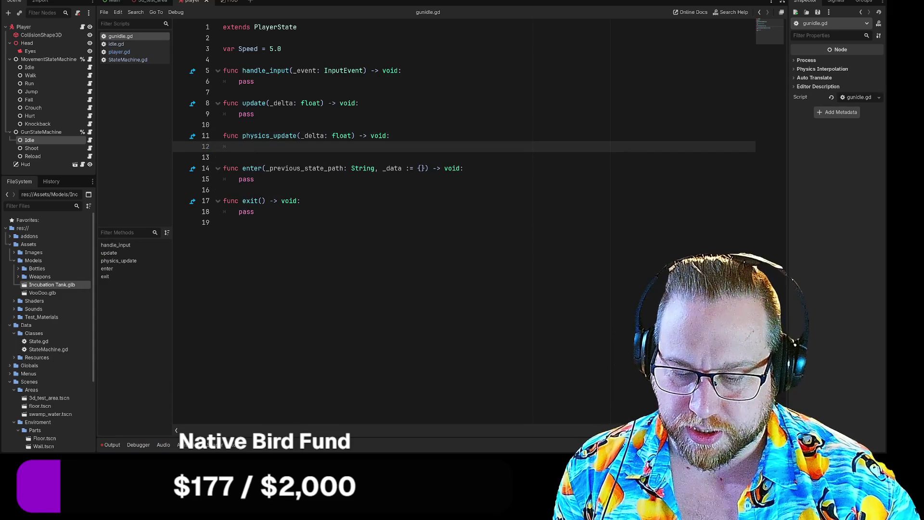
pyautogui.write('pass')
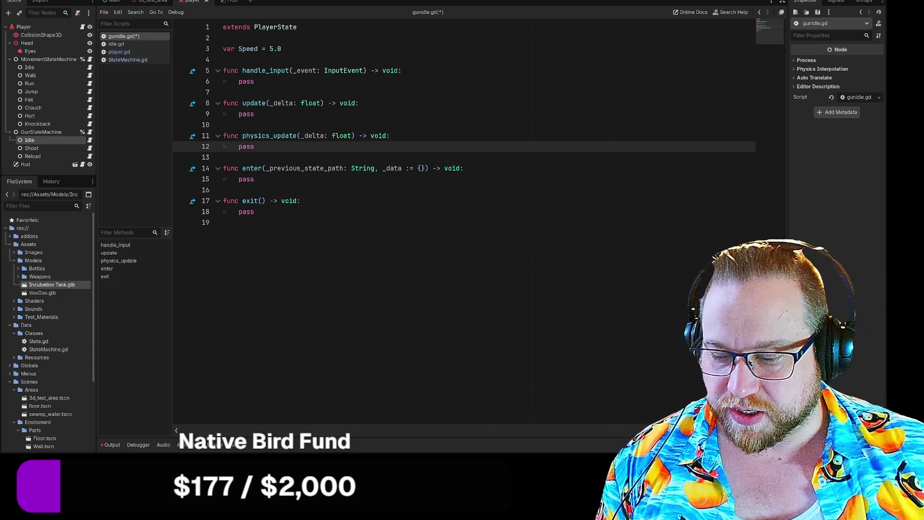
# - Save gunidle.gd and open the Shoot and Reload state scripts
pyautogui.rightClick(142, 37)
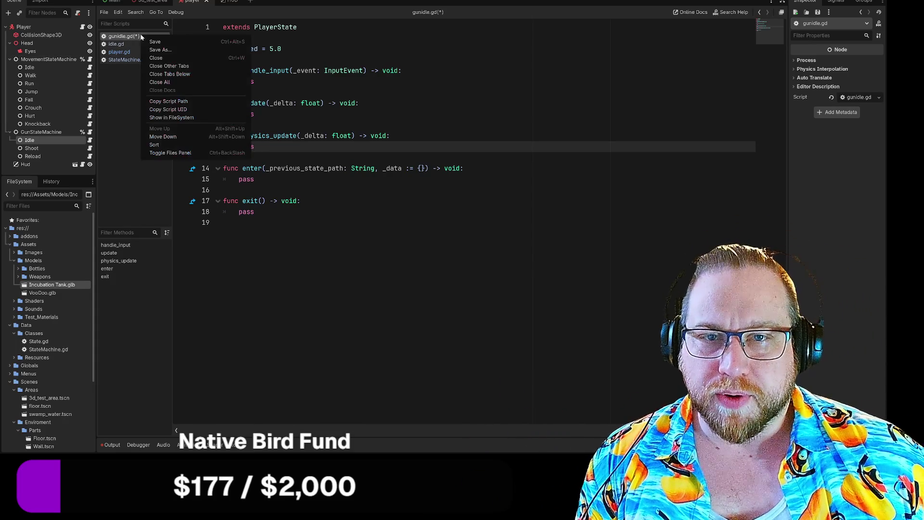
pyautogui.click(159, 42)
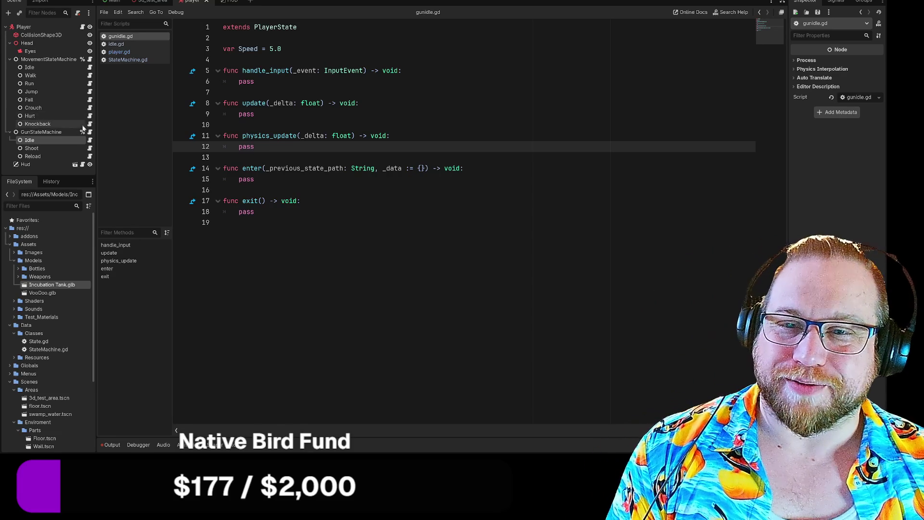
pyautogui.click(90, 150)
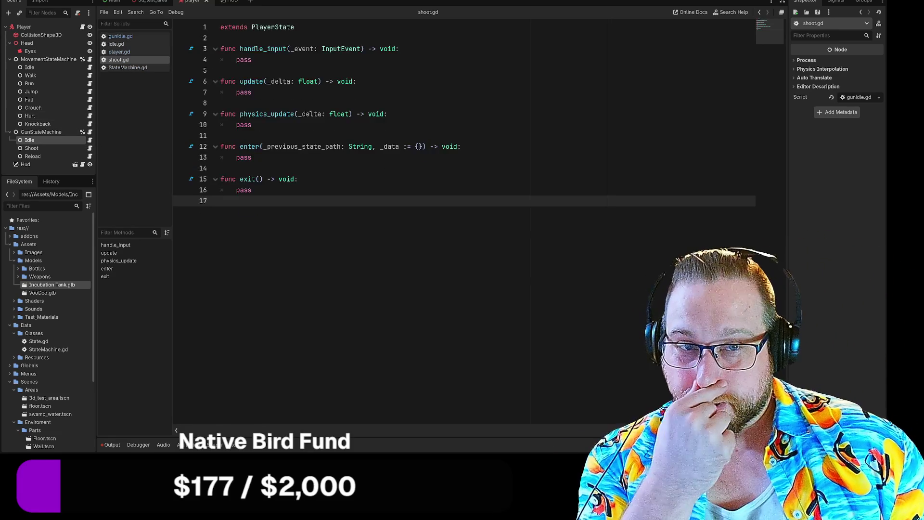
pyautogui.click(89, 155)
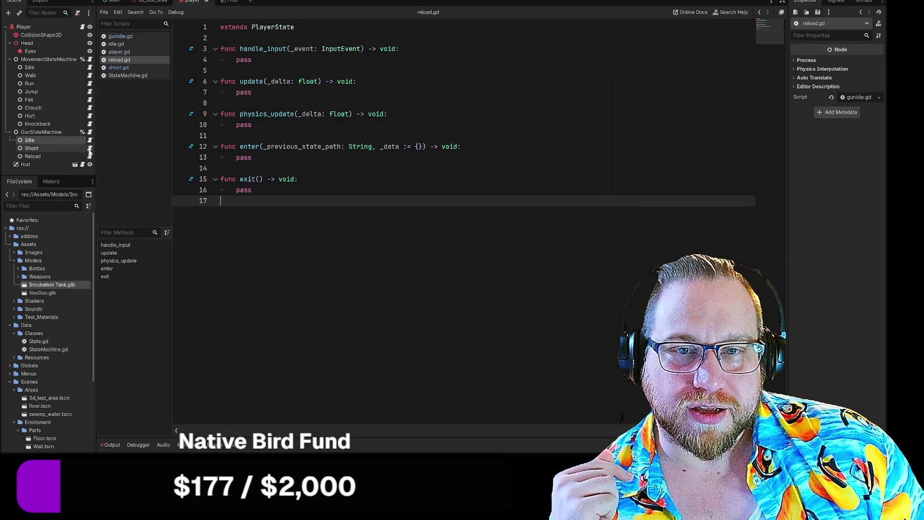
# - Compare shoot.gd with gunidle.gd, then bring up Windows Start search
pyautogui.click(90, 140)
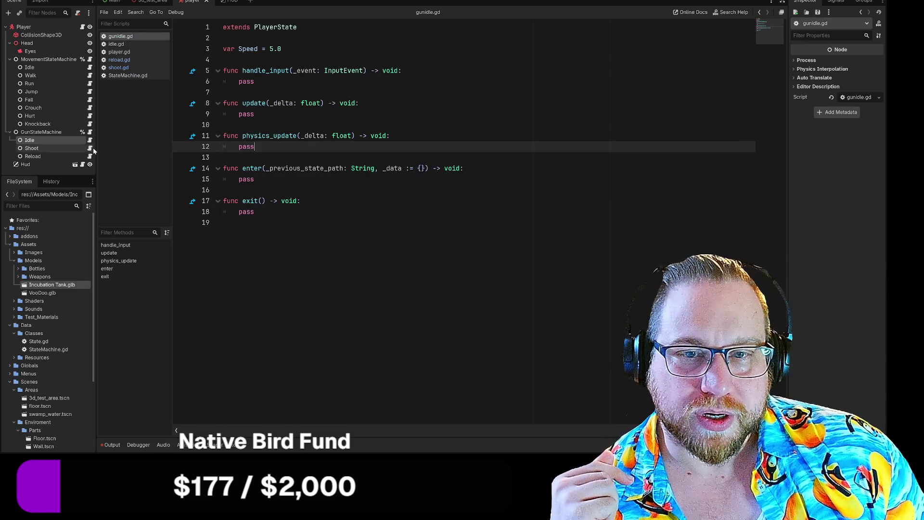
pyautogui.click(90, 149)
pyautogui.click(90, 140)
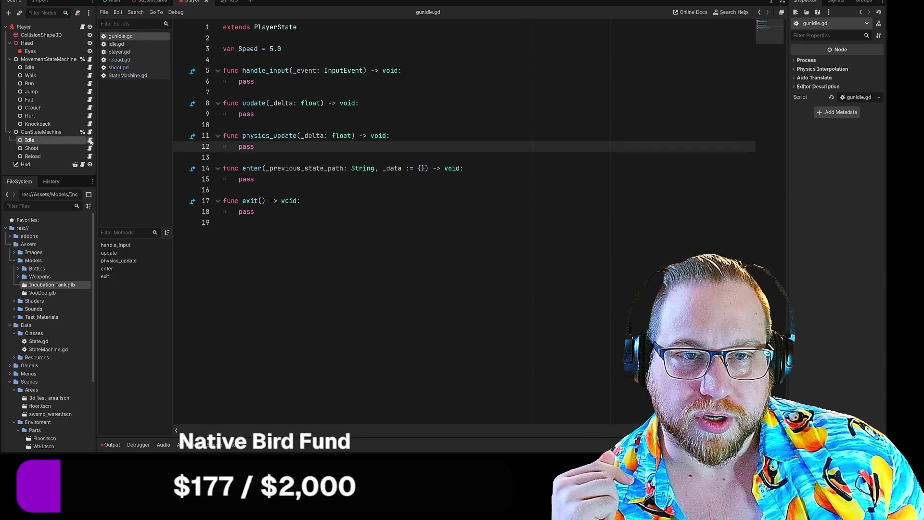
pyautogui.click(90, 148)
pyautogui.click(91, 141)
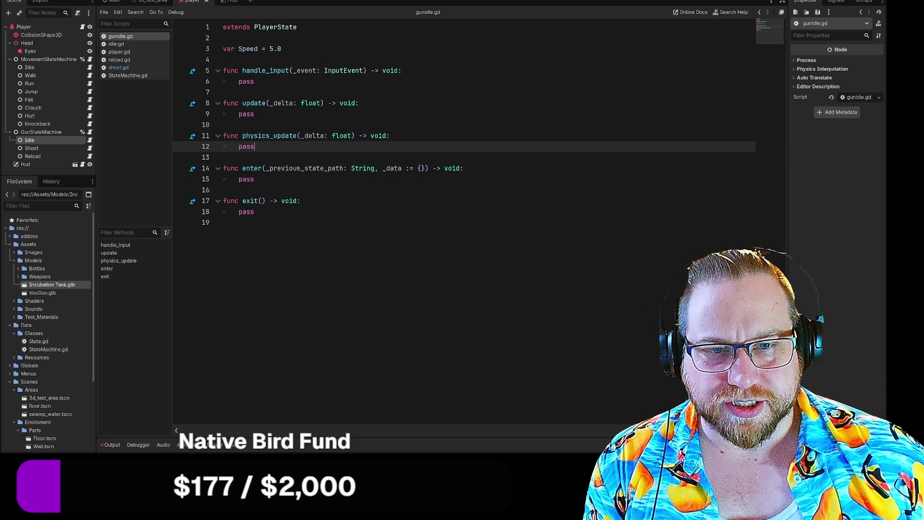
pyautogui.click(224, 223)
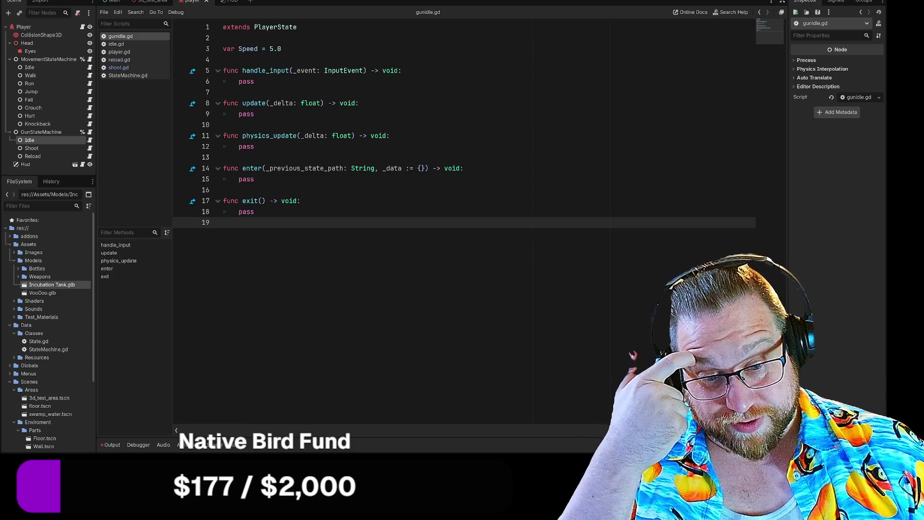
pyautogui.press('super')
# - Launch FireAlpaca, dismiss the ad, and create a new 1000 × 1000 px image
pyautogui.click(358, 224)
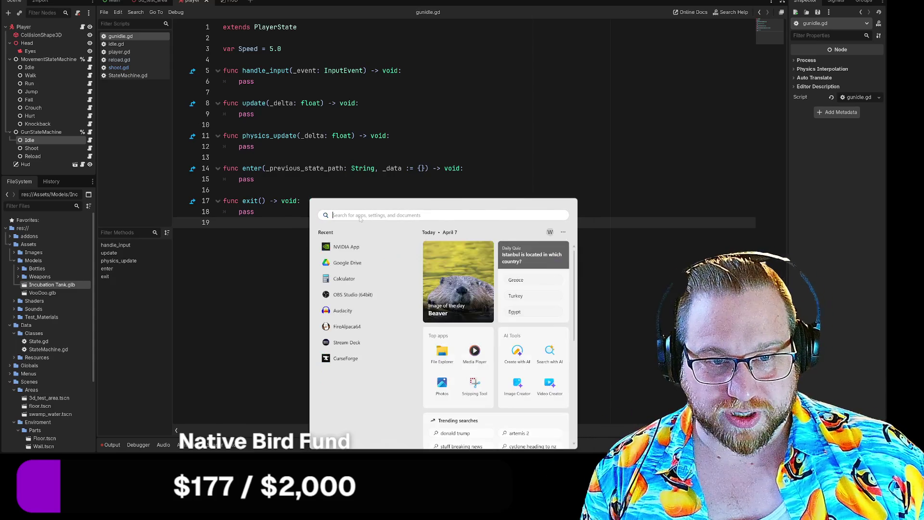
pyautogui.press('Escape')
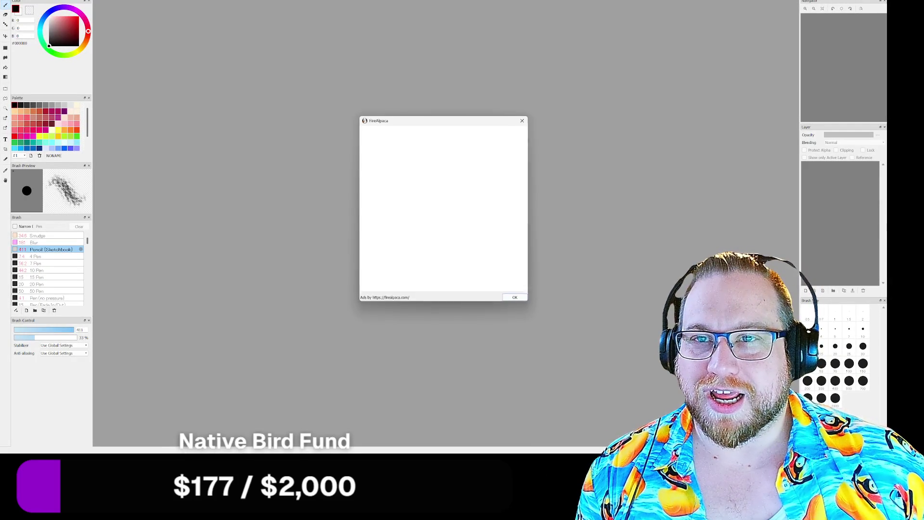
pyautogui.click(516, 299)
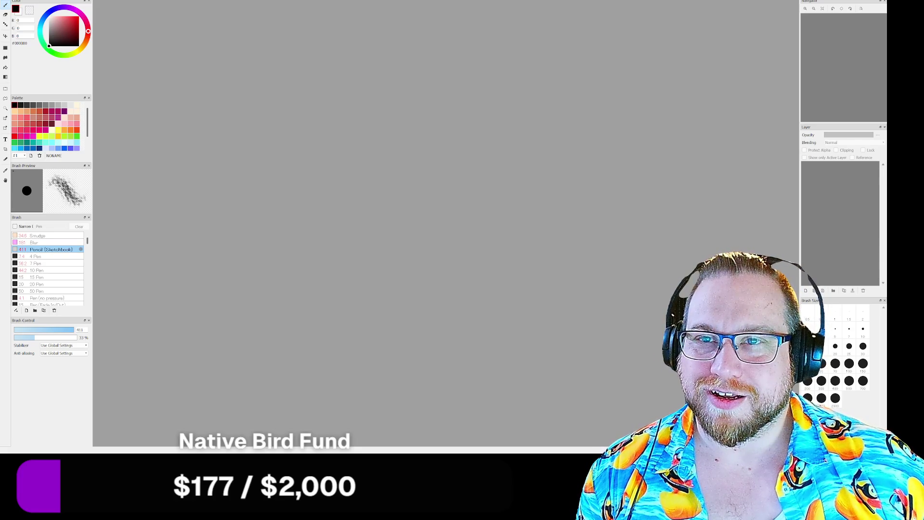
pyautogui.hotkey('alt', 'f')
pyautogui.press('n')
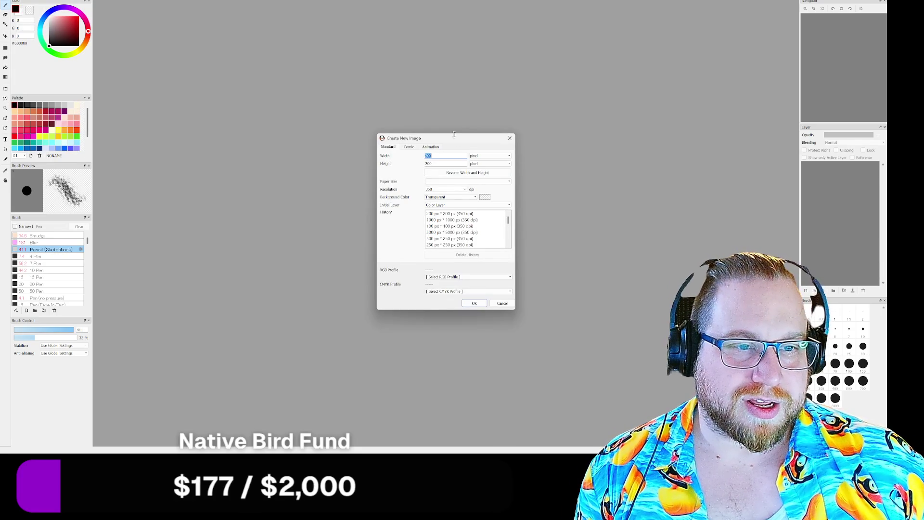
pyautogui.click(452, 219)
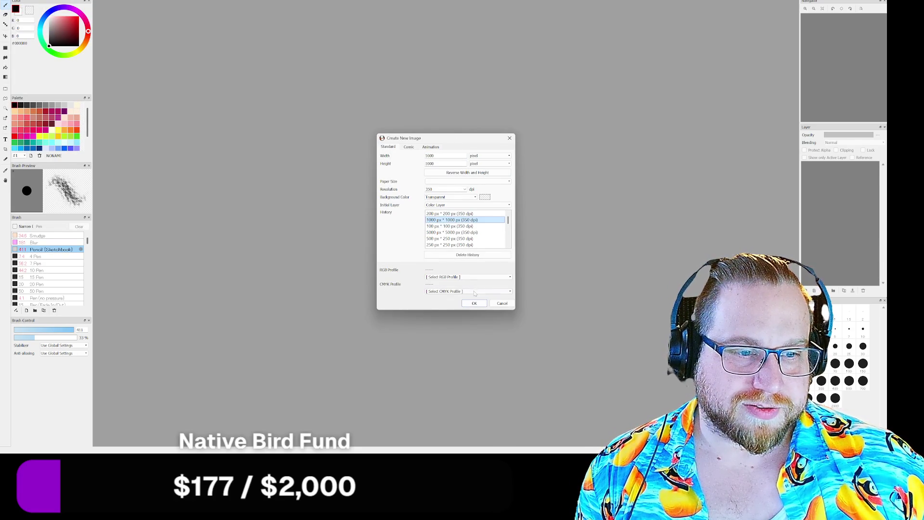
pyautogui.click(467, 299)
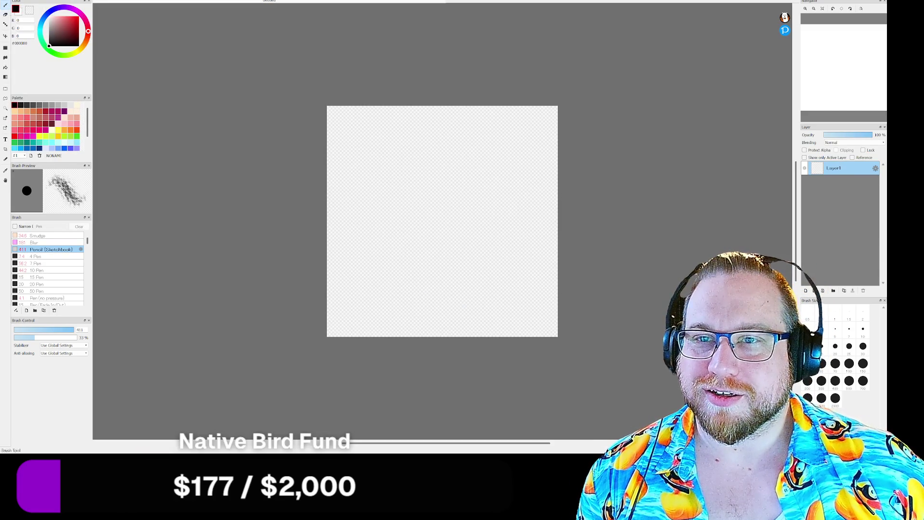
# - Fill the canvas black and switch to a white brush at size 7, full opacity
pyautogui.click(5, 68)
pyautogui.click(438, 200)
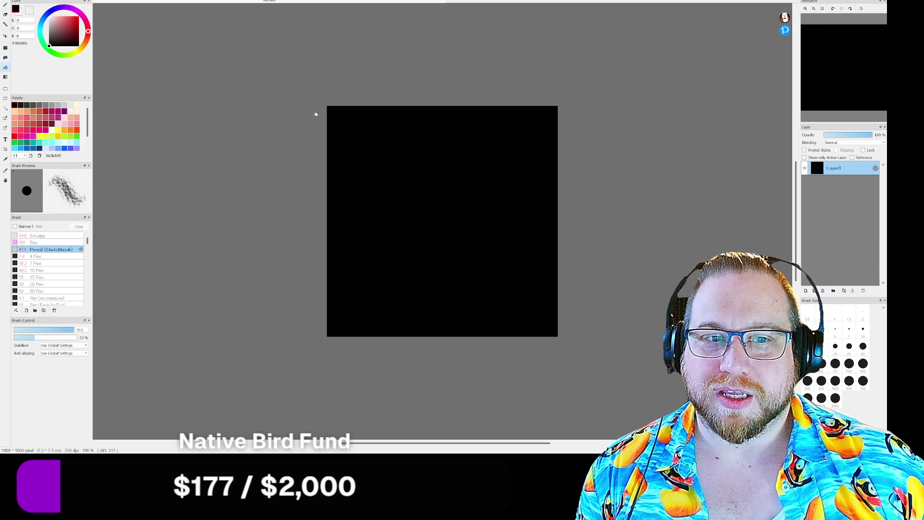
pyautogui.press('x')
pyautogui.press('b')
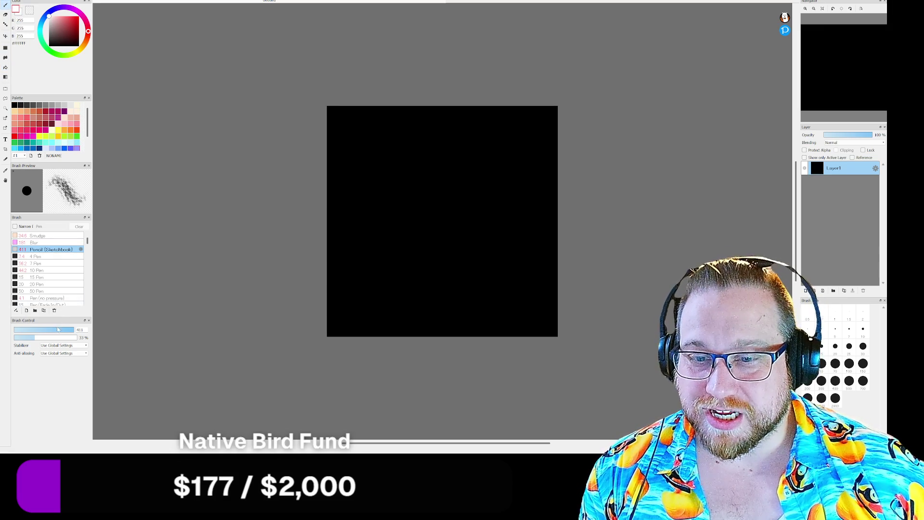
pyautogui.moveTo(58, 330); pyautogui.dragTo(23, 330)
pyautogui.click(74, 337)
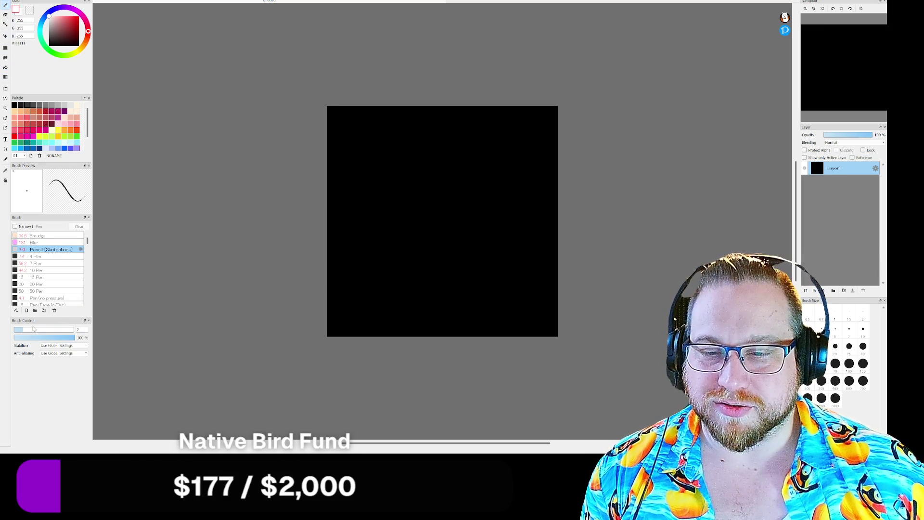
pyautogui.scroll(-2, 457, 157)
pyautogui.scroll(8, 415, 136)
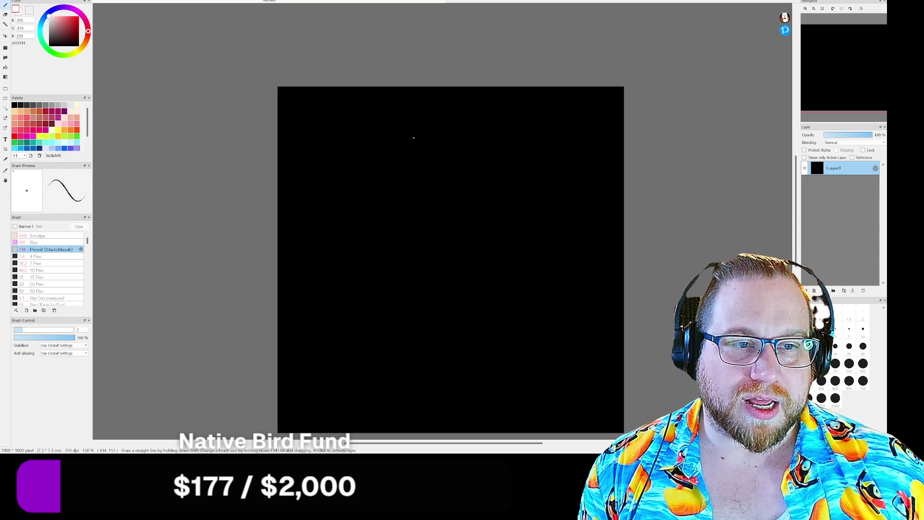
pyautogui.scroll(-4, 376, 120)
pyautogui.scroll(3, 403, 120)
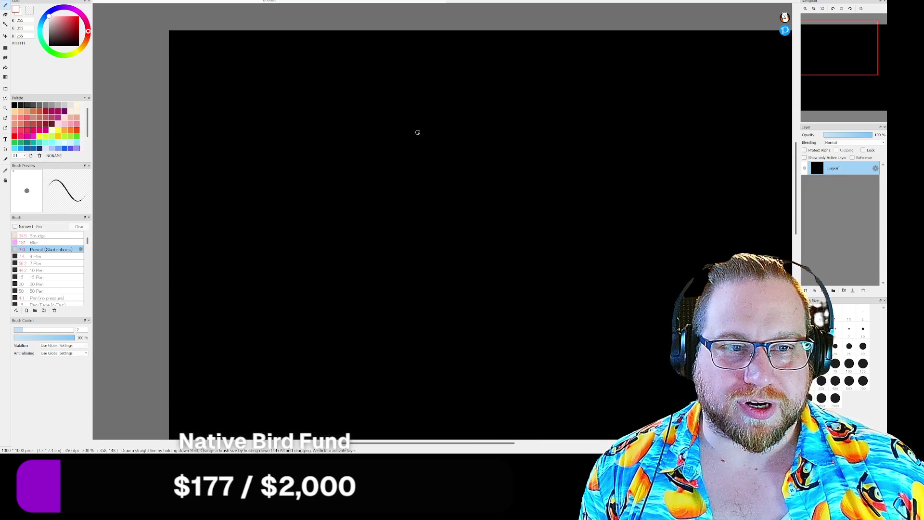
# - Undo a test stroke, enlarge the brush to 42, and paint a fuzzy white blob
pyautogui.moveTo(435, 126)
pyautogui.mouseDown()
pyautogui.moveTo(423, 129)
pyautogui.moveTo(471, 136)
pyautogui.moveTo(430, 134)
pyautogui.mouseUp()
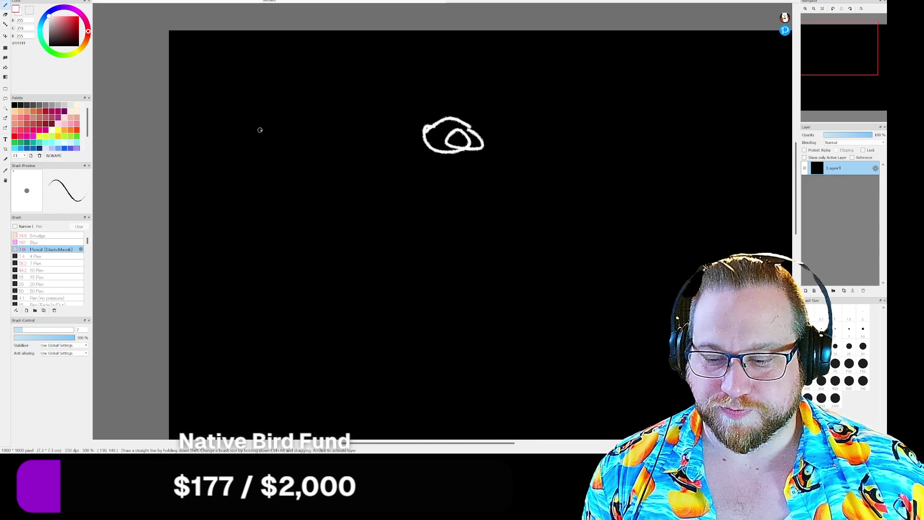
pyautogui.hotkey('ctrl', 'z')
pyautogui.hotkey('ctrl', 'z')
pyautogui.hotkey('ctrl', 'z')
pyautogui.hotkey('ctrl', 'y')
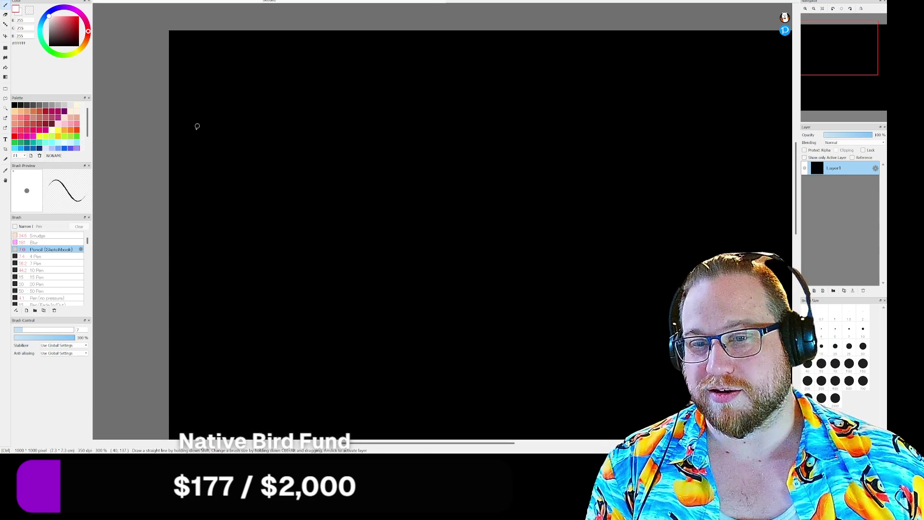
pyautogui.moveTo(21, 331); pyautogui.dragTo(55, 337)
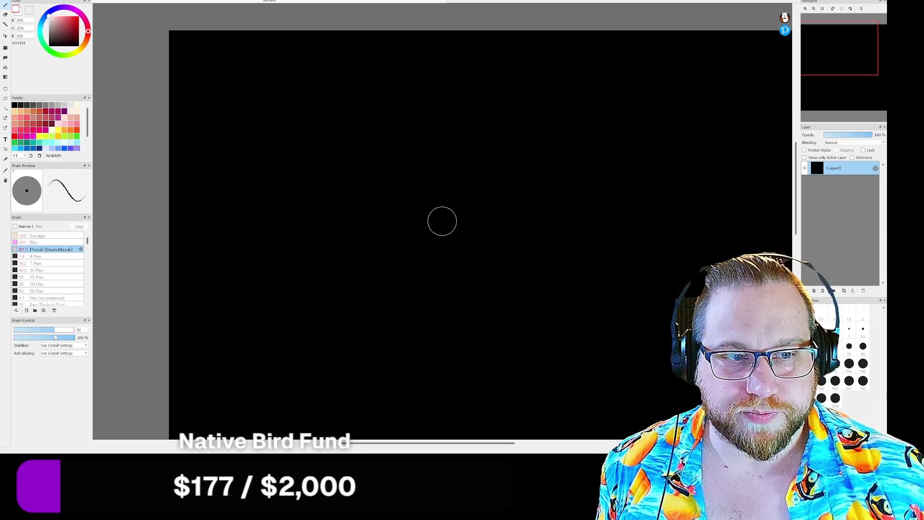
pyautogui.moveTo(483, 136)
pyautogui.mouseDown()
pyautogui.moveTo(458, 145)
pyautogui.moveTo(462, 169)
pyautogui.moveTo(448, 181)
pyautogui.moveTo(464, 175)
pyautogui.moveTo(453, 206)
pyautogui.moveTo(423, 190)
pyautogui.moveTo(417, 211)
pyautogui.mouseUp()
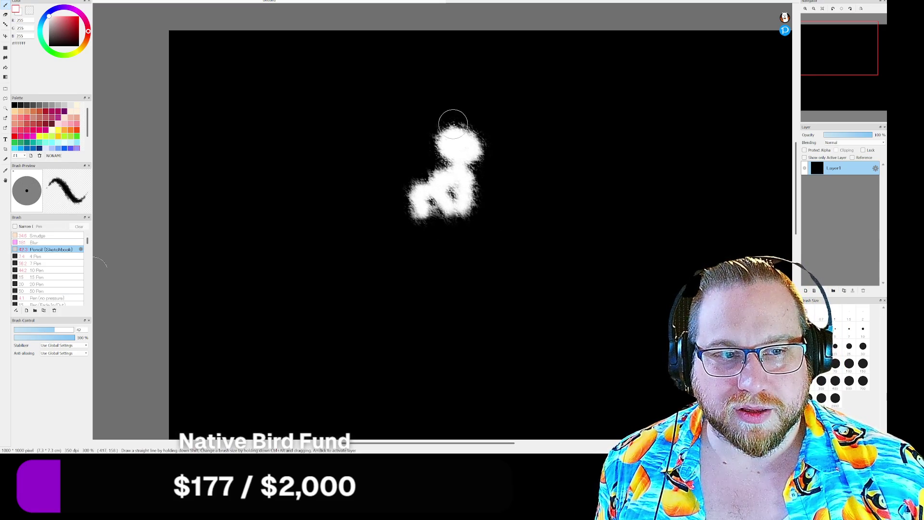
pyautogui.moveTo(453, 124)
pyautogui.mouseDown()
pyautogui.moveTo(474, 137)
pyautogui.moveTo(452, 111)
pyautogui.moveTo(469, 128)
pyautogui.moveTo(458, 120)
pyautogui.mouseUp()
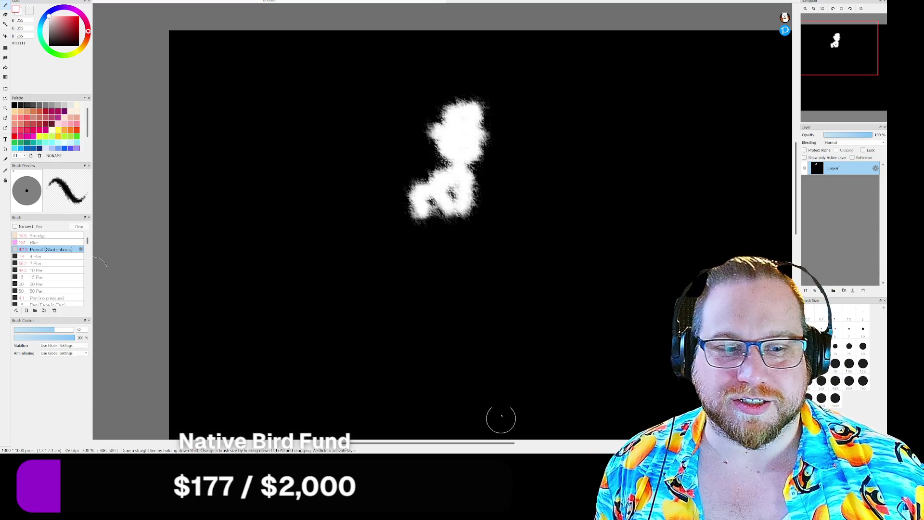
pyautogui.moveTo(862, 58)
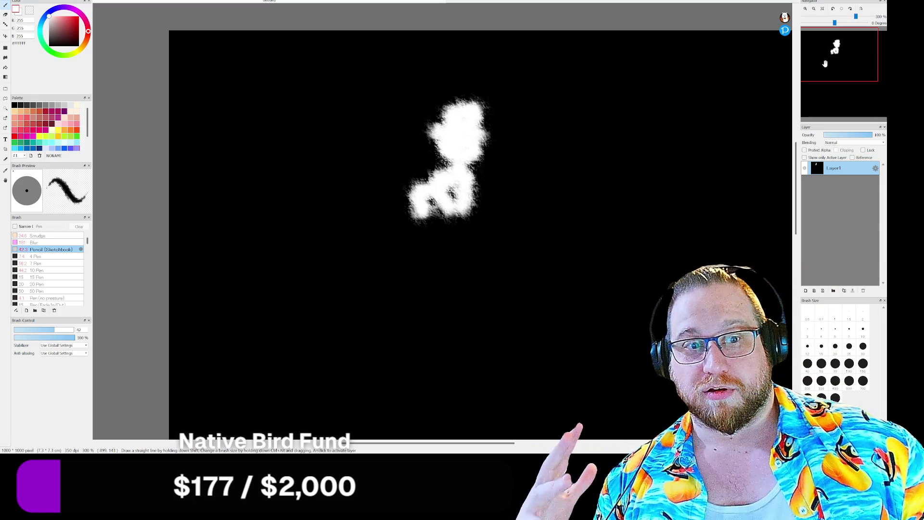
# - Drop the brush to 5.5 and sketch a thin white figure with a top hat
pyautogui.moveTo(830, 62); pyautogui.dragTo(840, 57)
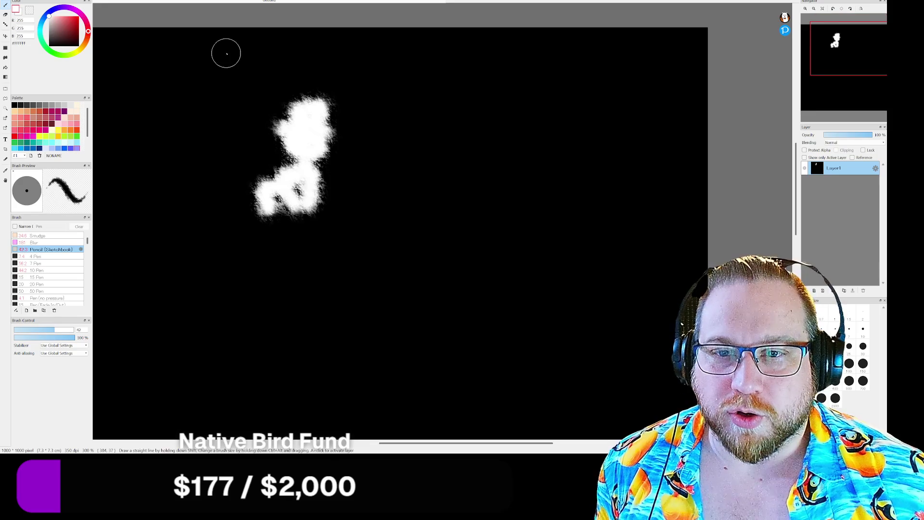
pyautogui.moveTo(54, 333); pyautogui.dragTo(21, 333)
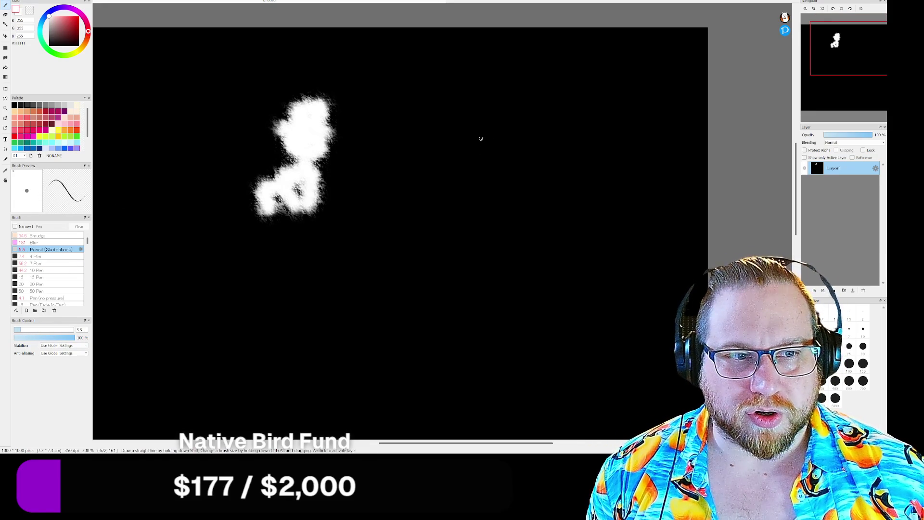
pyautogui.moveTo(480, 139)
pyautogui.mouseDown()
pyautogui.moveTo(507, 130)
pyautogui.moveTo(490, 159)
pyautogui.moveTo(450, 147)
pyautogui.moveTo(432, 170)
pyautogui.moveTo(468, 154)
pyautogui.moveTo(466, 147)
pyautogui.moveTo(466, 156)
pyautogui.moveTo(431, 173)
pyautogui.mouseUp()
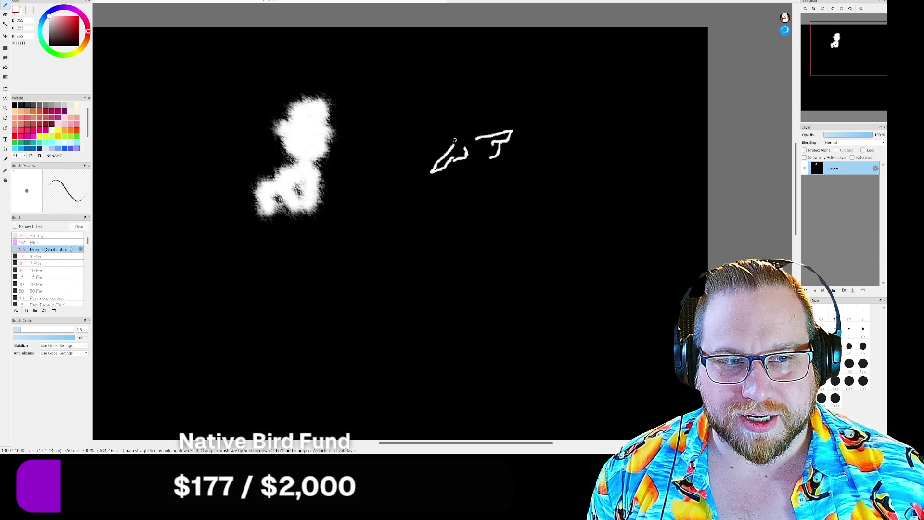
pyautogui.moveTo(454, 143)
pyautogui.mouseDown()
pyautogui.moveTo(464, 134)
pyautogui.moveTo(455, 126)
pyautogui.moveTo(515, 119)
pyautogui.moveTo(465, 85)
pyautogui.mouseUp()
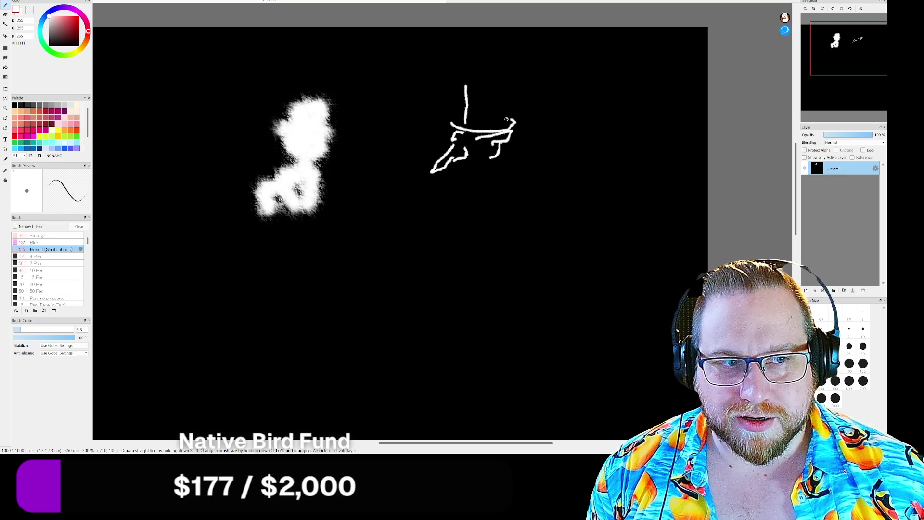
pyautogui.moveTo(506, 119)
pyautogui.mouseDown()
pyautogui.moveTo(504, 80)
pyautogui.moveTo(466, 87)
pyautogui.moveTo(501, 80)
pyautogui.mouseUp()
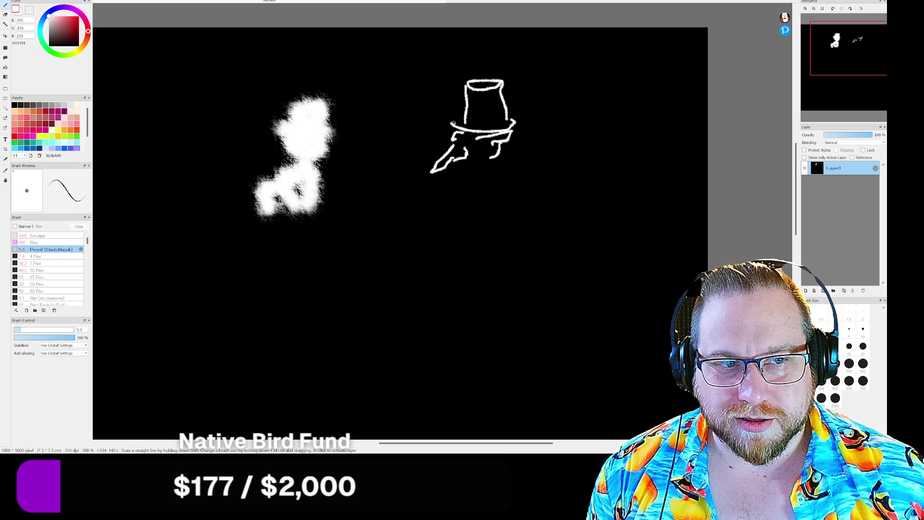
# - Double the hat brim, add strokes below it, and draw a rough frame around the figure
pyautogui.moveTo(453, 122); pyautogui.dragTo(507, 123)
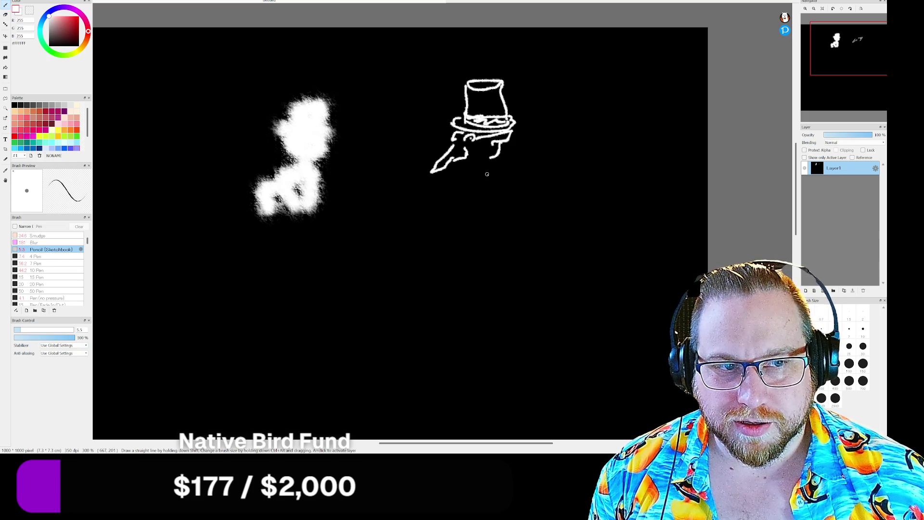
pyautogui.moveTo(464, 157)
pyautogui.mouseDown()
pyautogui.moveTo(486, 144)
pyautogui.moveTo(476, 156)
pyautogui.moveTo(498, 164)
pyautogui.moveTo(501, 194)
pyautogui.moveTo(466, 187)
pyautogui.moveTo(474, 192)
pyautogui.mouseUp()
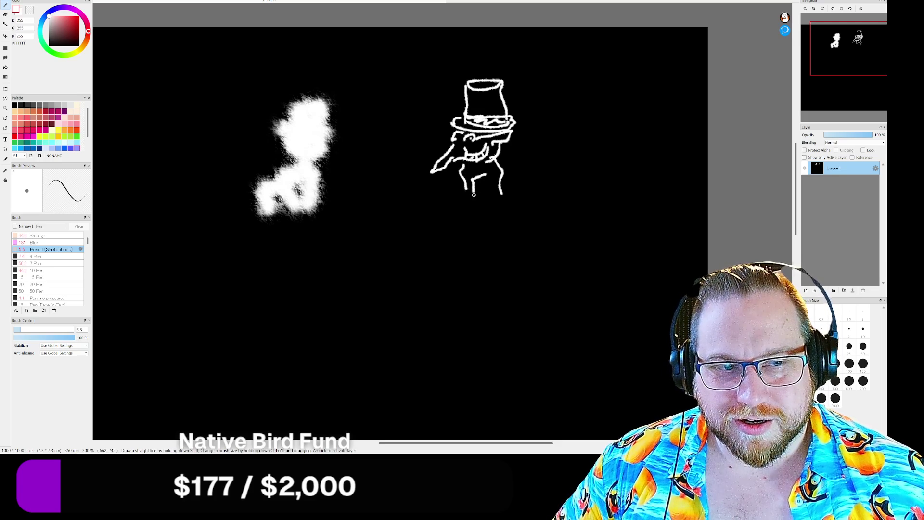
pyautogui.moveTo(475, 193)
pyautogui.mouseDown()
pyautogui.moveTo(491, 205)
pyautogui.moveTo(502, 192)
pyautogui.moveTo(489, 206)
pyautogui.moveTo(473, 197)
pyautogui.mouseUp()
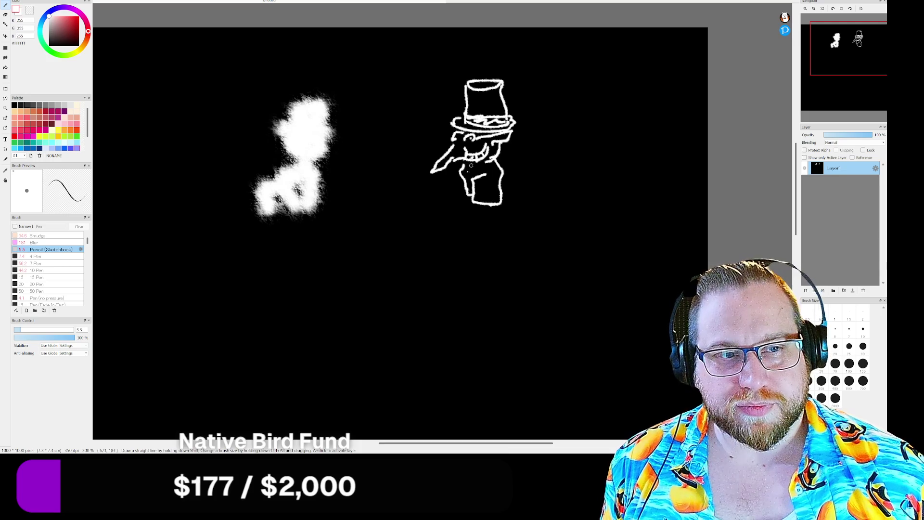
pyautogui.moveTo(424, 76)
pyautogui.mouseDown()
pyautogui.moveTo(422, 245)
pyautogui.moveTo(588, 28)
pyautogui.moveTo(384, 68)
pyautogui.mouseUp()
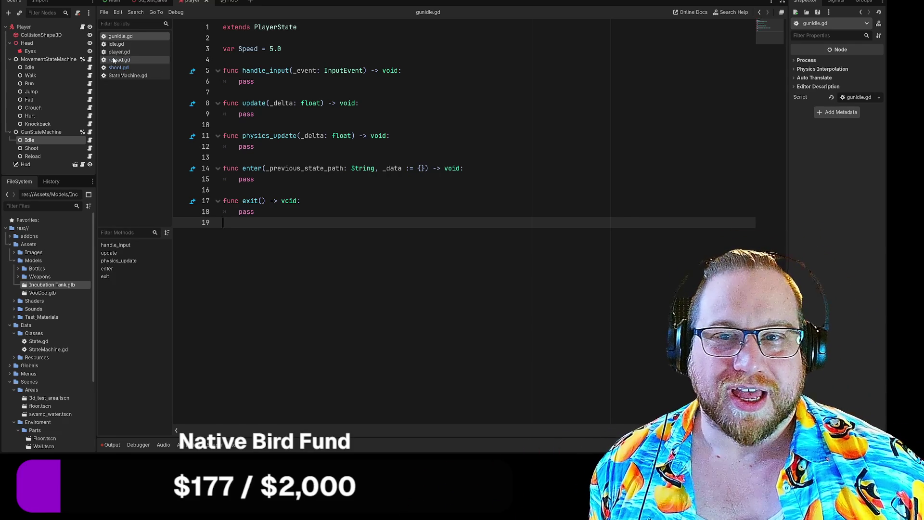
# - Open StateMachine.gd and shoot.gd, move player.gd to the top, and bring up the Newgrounds page
pyautogui.click(140, 76)
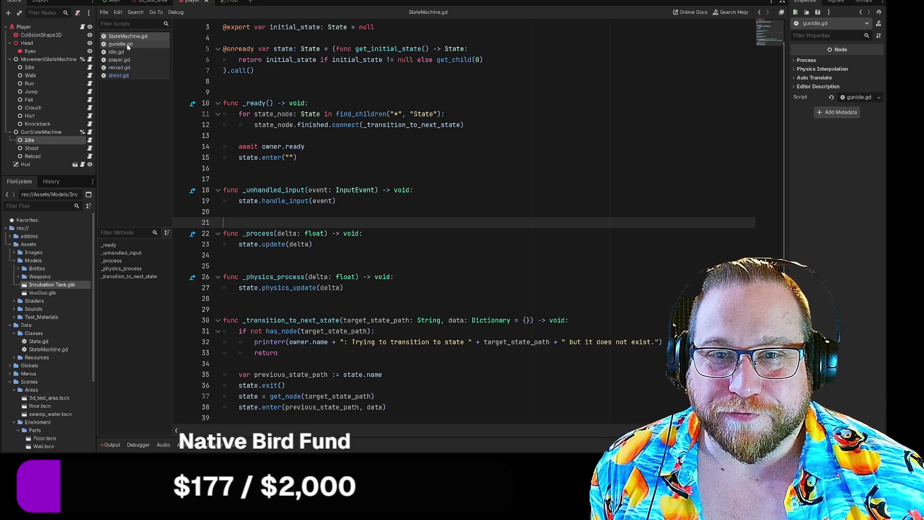
pyautogui.click(120, 77)
pyautogui.moveTo(120, 77); pyautogui.dragTo(123, 37)
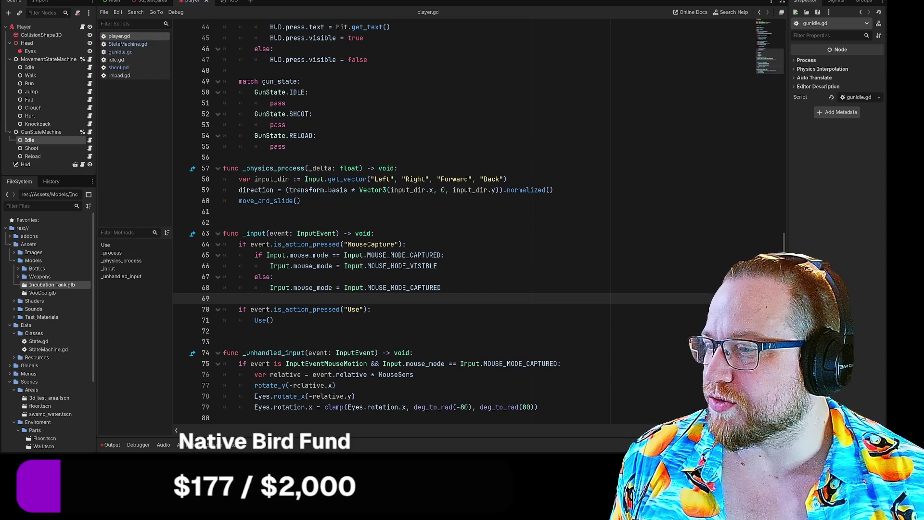
pyautogui.moveTo(0, 72); pyautogui.dragTo(153, 20)
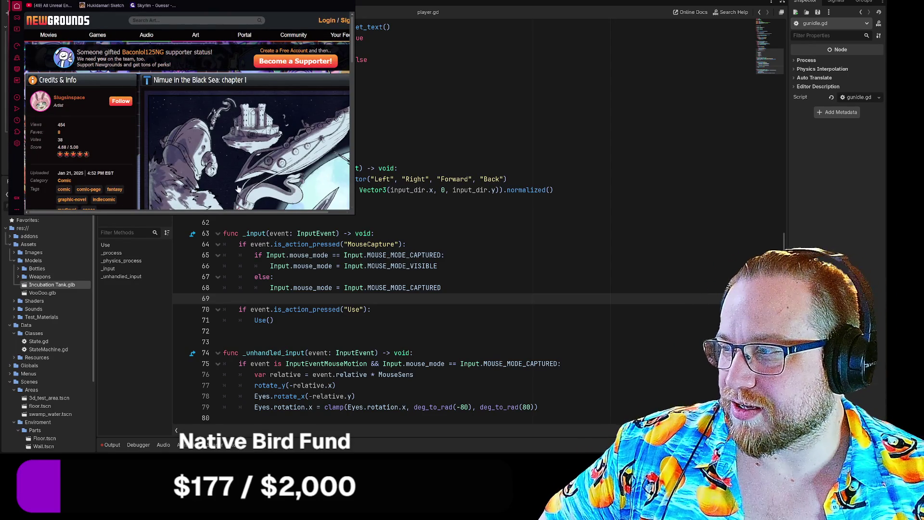
# - Enlarge the browser, jump to comic page 28 of 28, then switch back to Godot
pyautogui.moveTo(353, 215)
pyautogui.mouseDown()
pyautogui.moveTo(600, 410)
pyautogui.moveTo(532, 451)
pyautogui.moveTo(477, 440)
pyautogui.mouseUp()
pyautogui.scroll(-3, 329, 258)
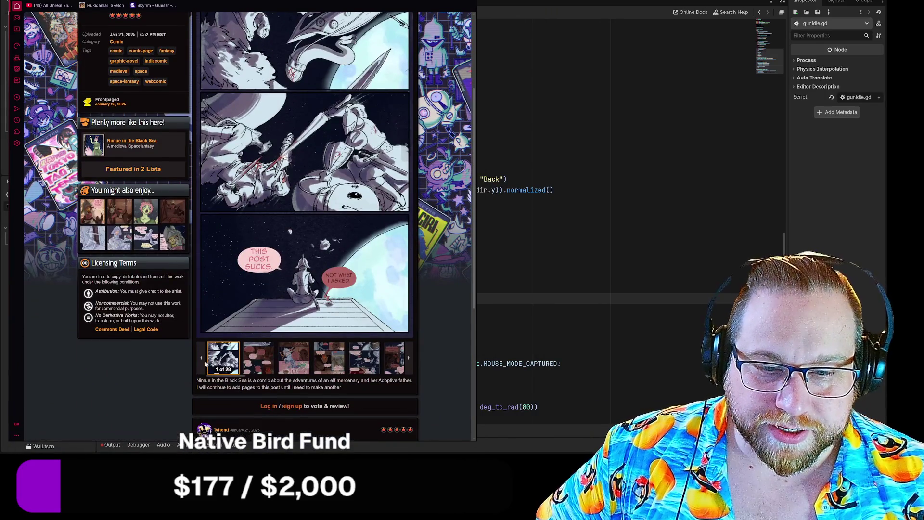
pyautogui.click(396, 195)
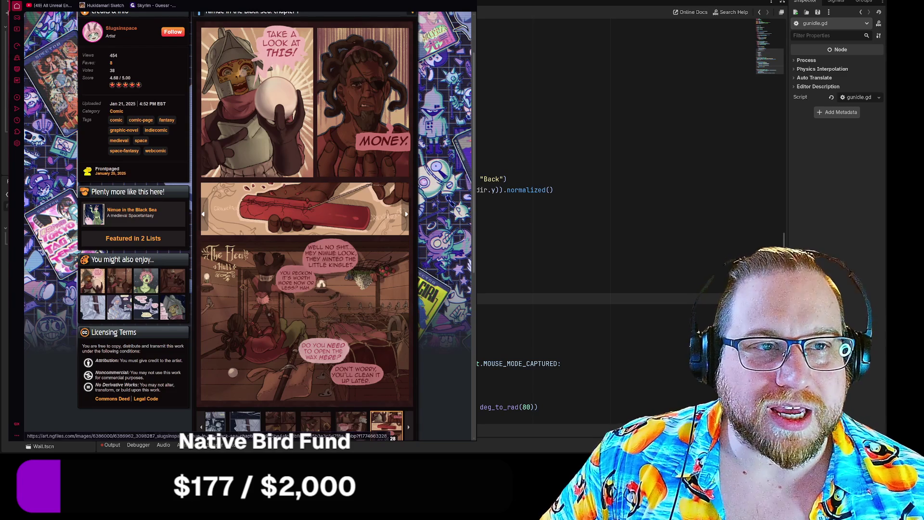
pyautogui.hotkey('alt', 'Tab')
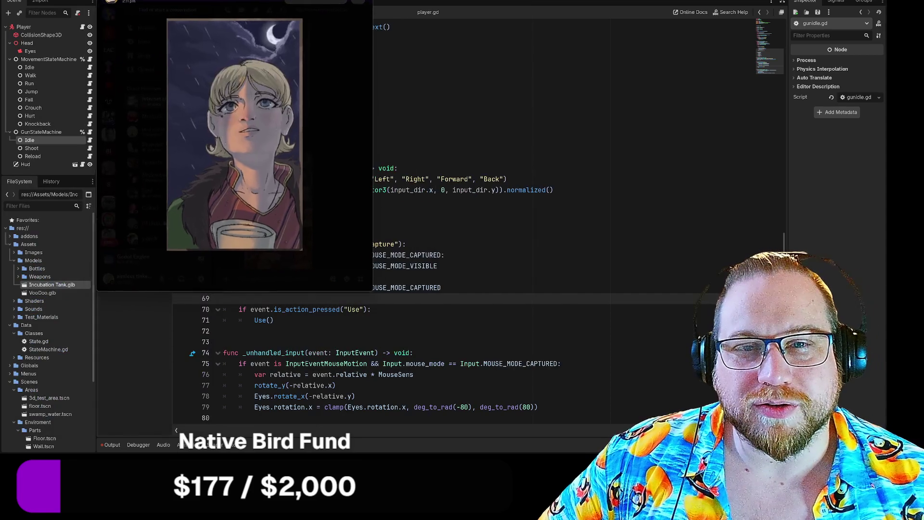
# - Enlarge Discord, open the forwarded comic image full-size, and shrink the viewer to the top-left
pyautogui.moveTo(372, 291); pyautogui.dragTo(571, 425)
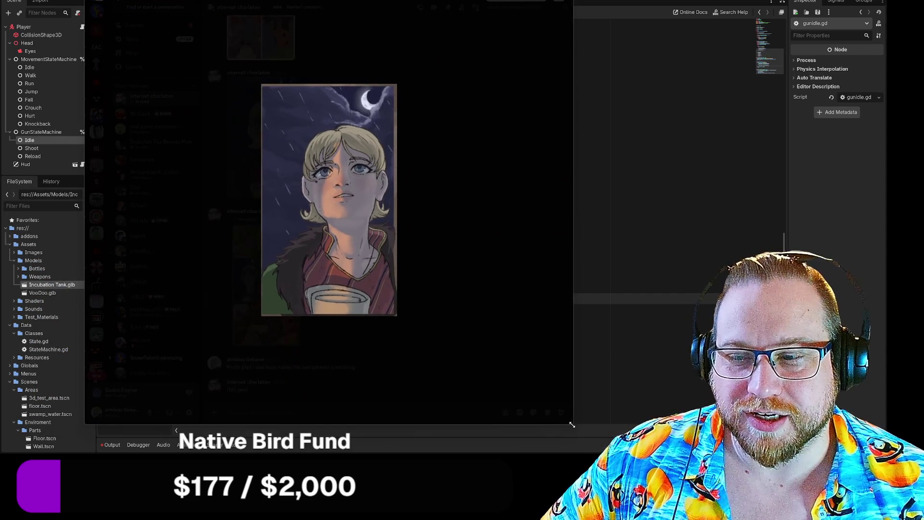
pyautogui.click(453, 336)
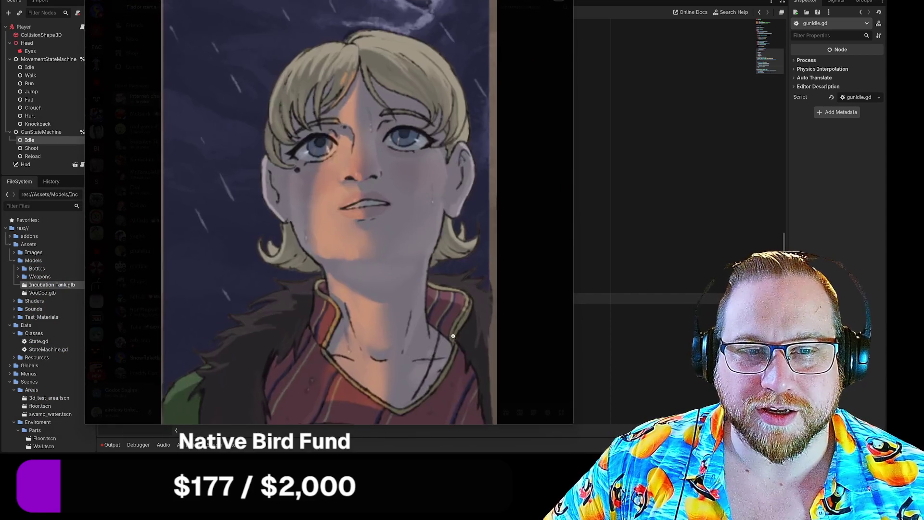
pyautogui.click(560, 199)
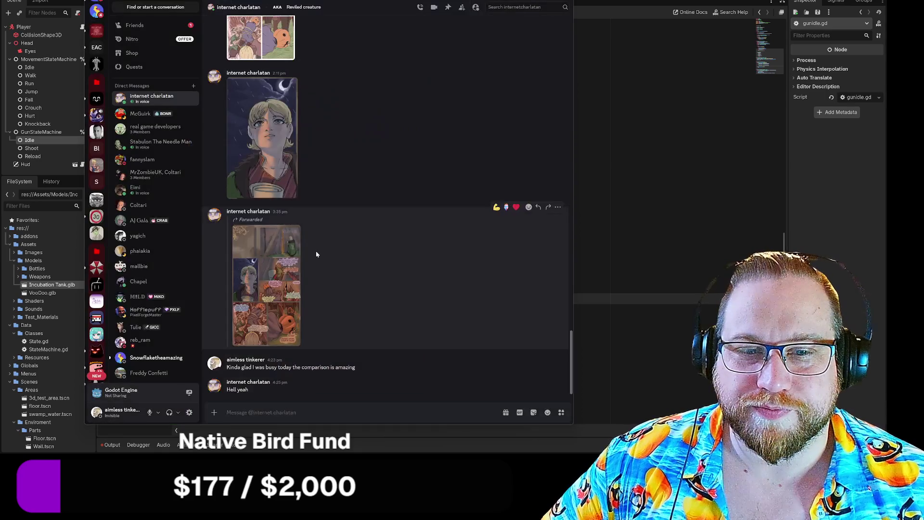
pyautogui.click(294, 255)
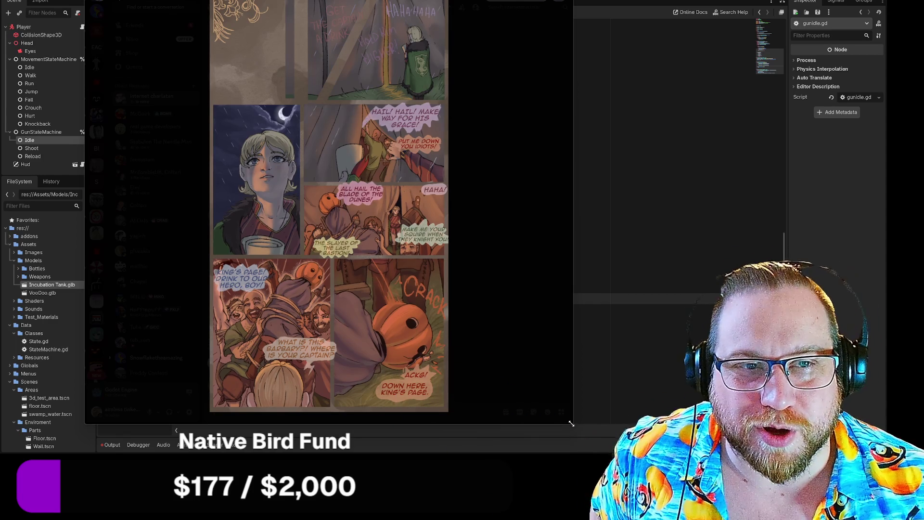
pyautogui.moveTo(571, 423)
pyautogui.mouseDown()
pyautogui.moveTo(493, 392)
pyautogui.moveTo(341, 303)
pyautogui.mouseUp()
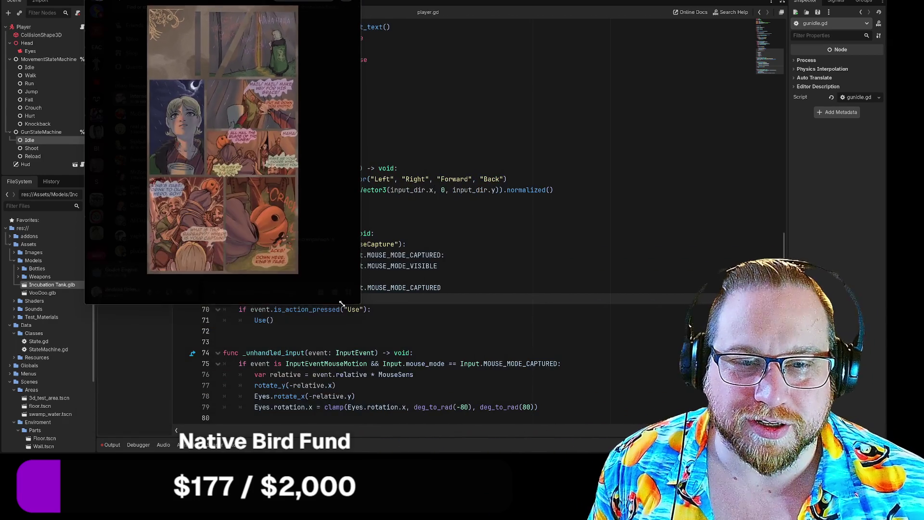
pyautogui.moveTo(237, 2)
pyautogui.mouseDown()
pyautogui.moveTo(89, 47)
pyautogui.moveTo(0, 47)
pyautogui.mouseUp()
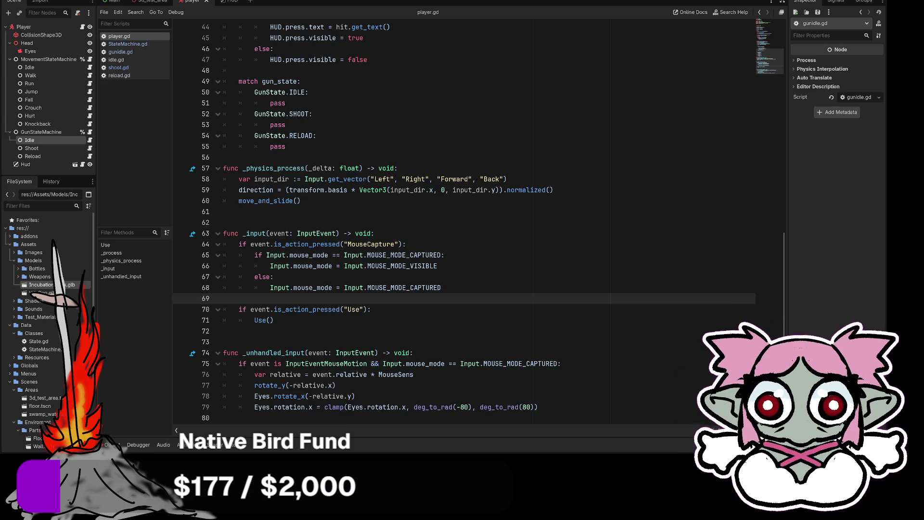
pyautogui.press('F5')
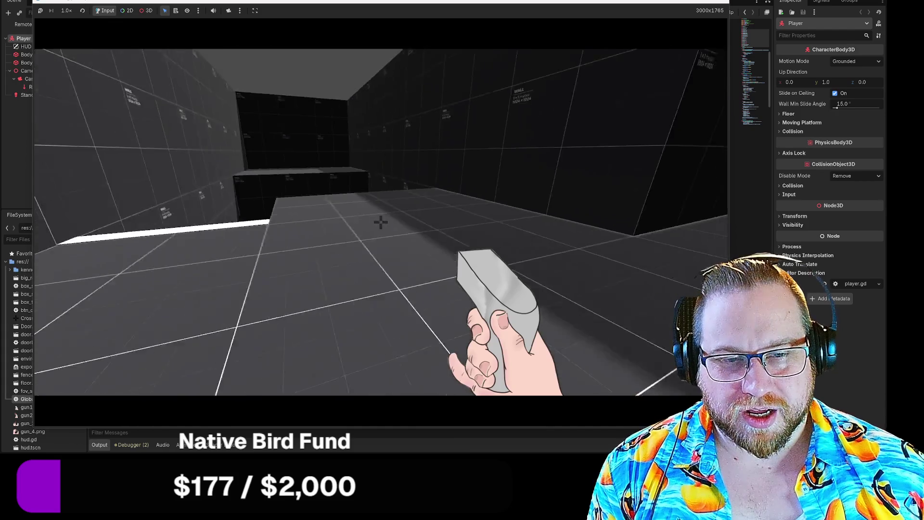
pyautogui.press('w')
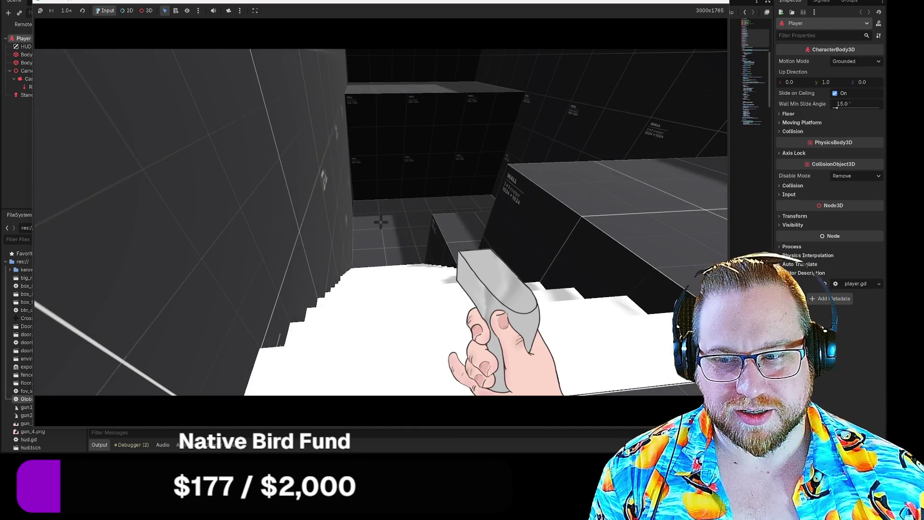
pyautogui.press('w')
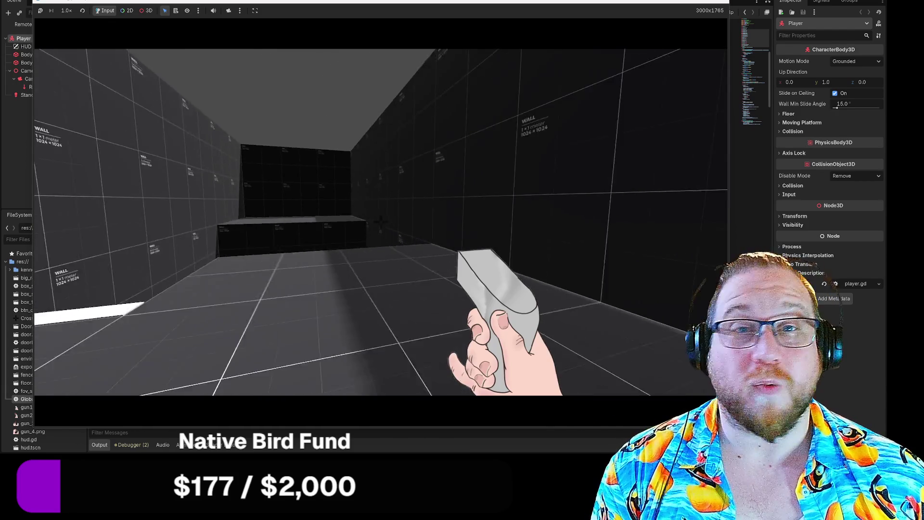
pyautogui.press('w')
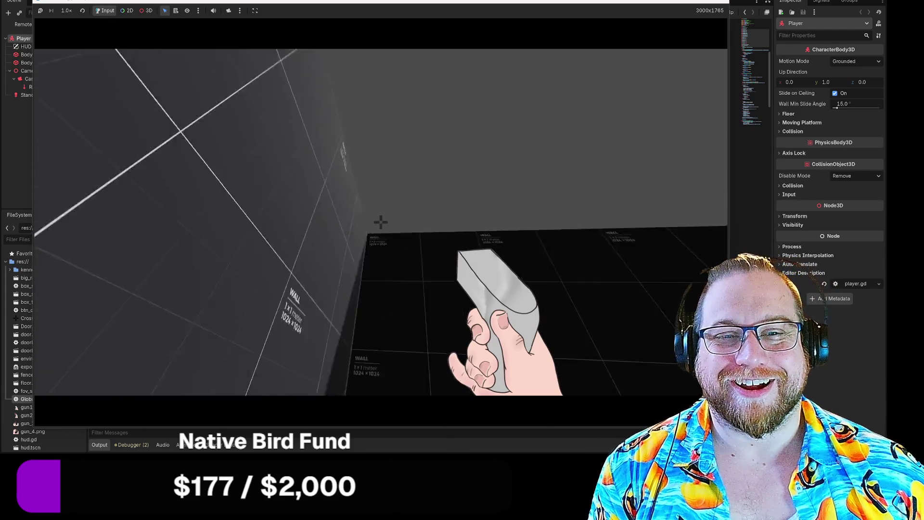
pyautogui.press('w')
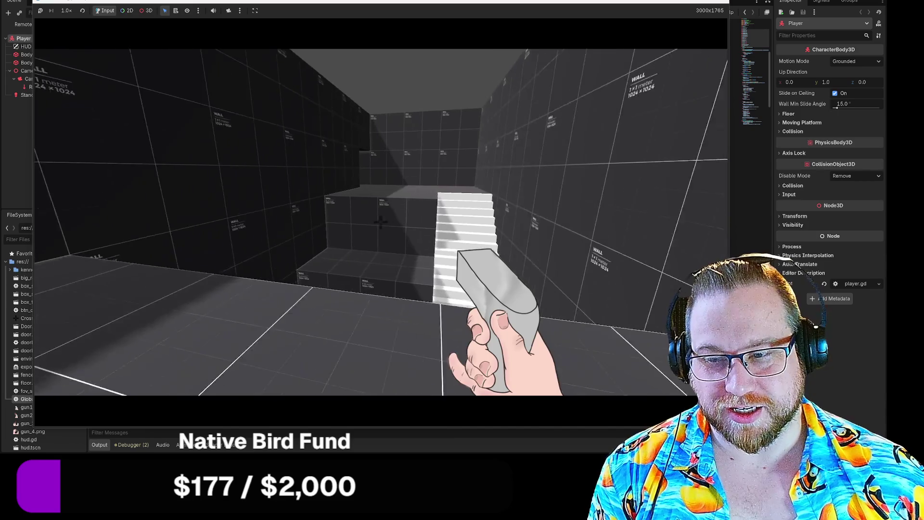
pyautogui.press('w')
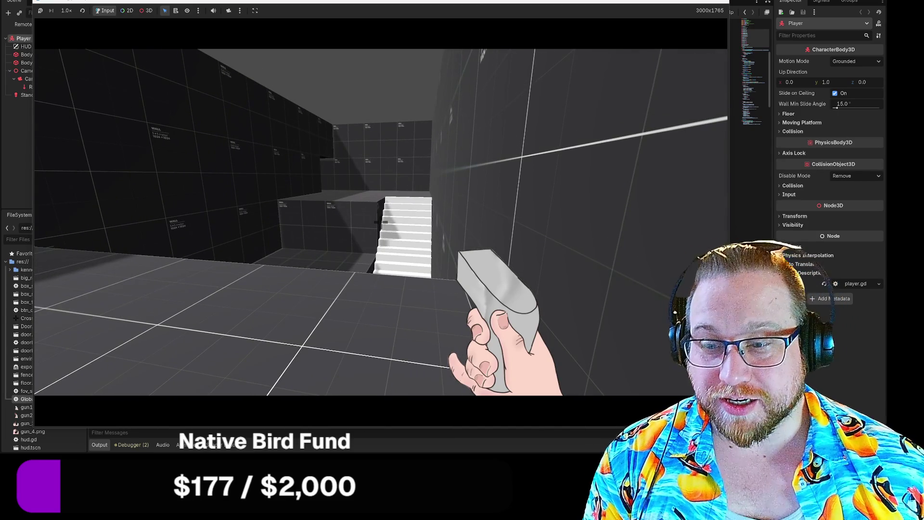
pyautogui.press('w')
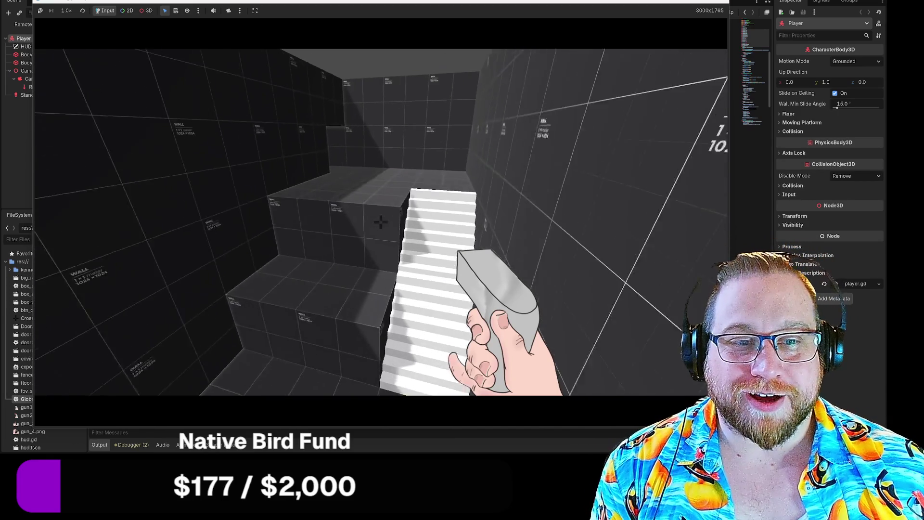
pyautogui.press('w')
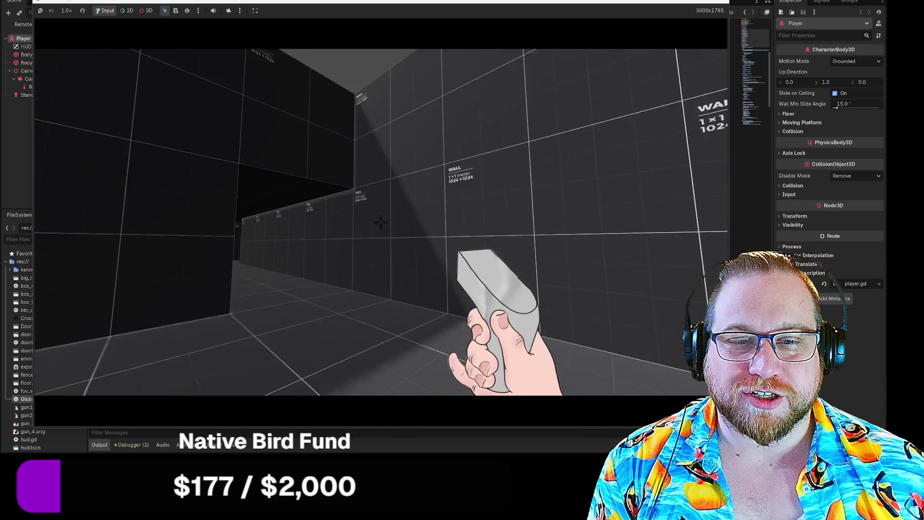
pyautogui.press('w')
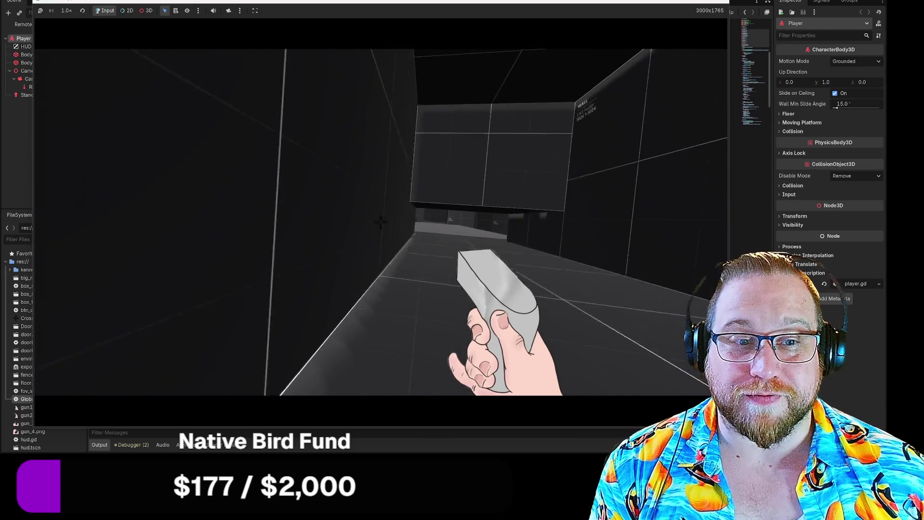
pyautogui.press('w')
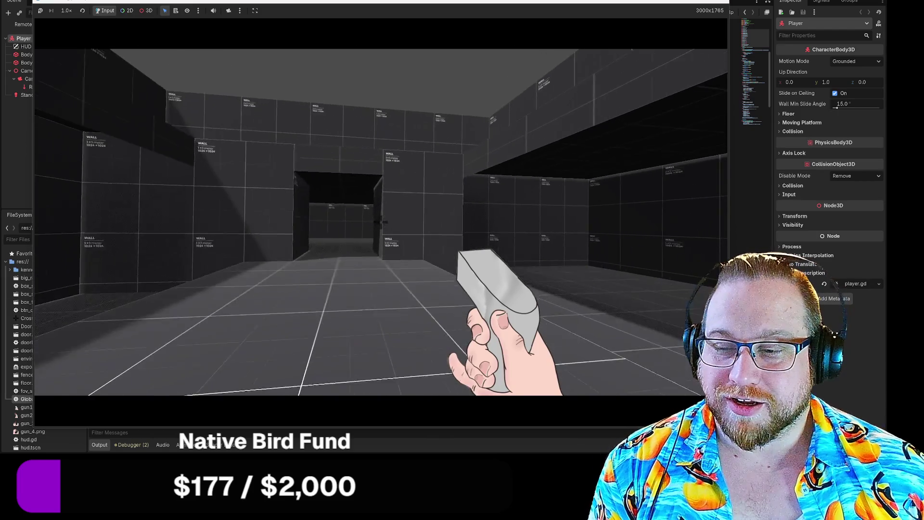
pyautogui.press('w')
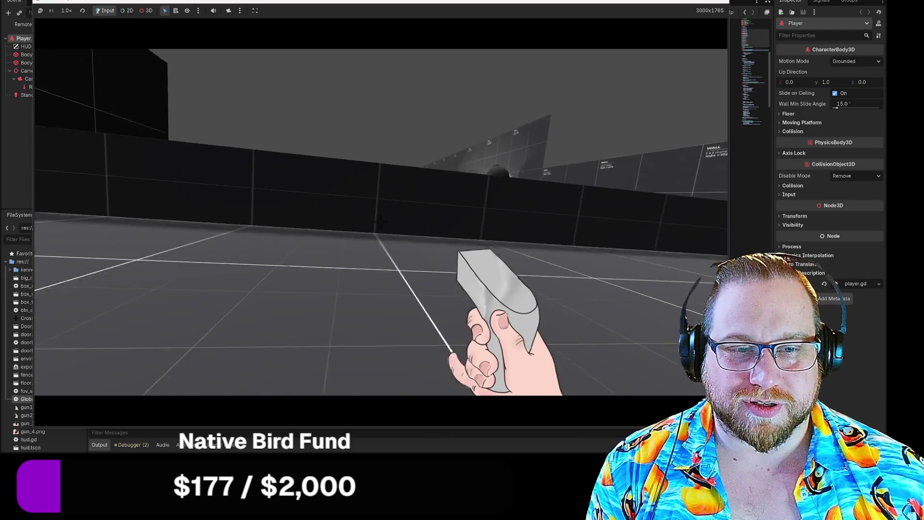
pyautogui.press('w')
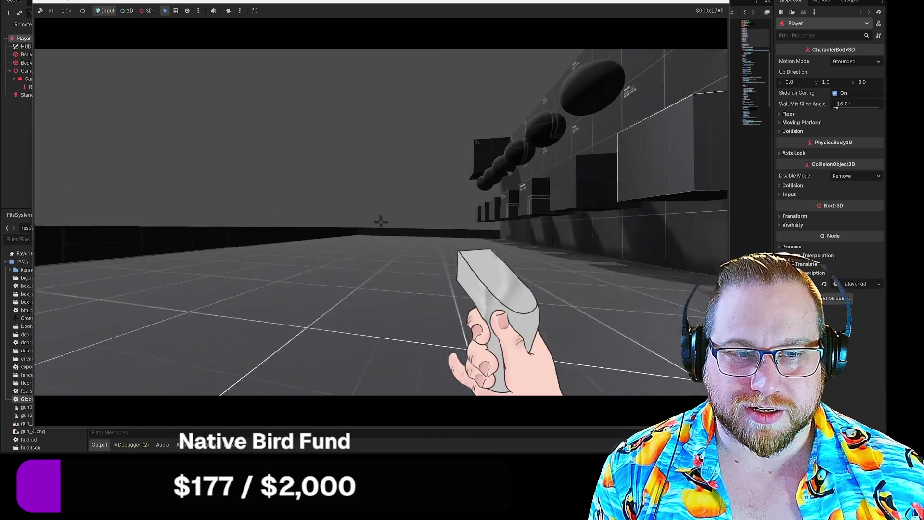
pyautogui.press('Escape')
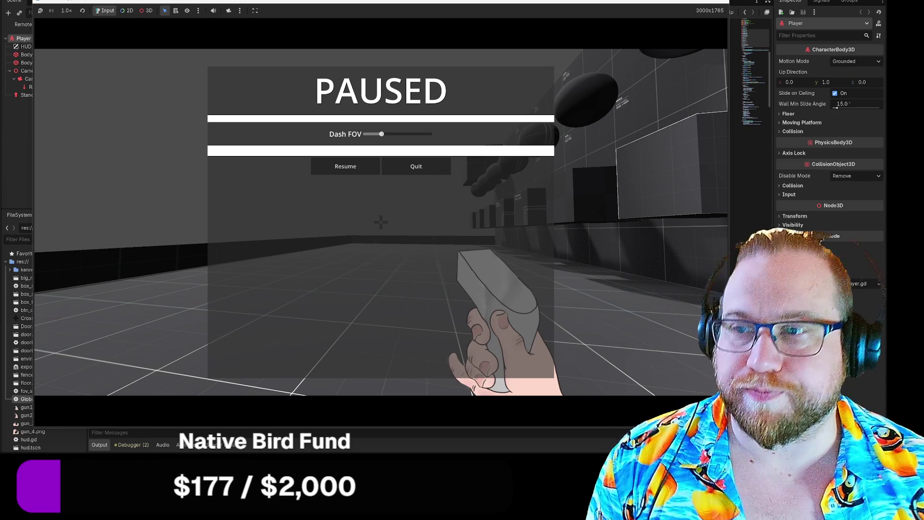
pyautogui.click(415, 166)
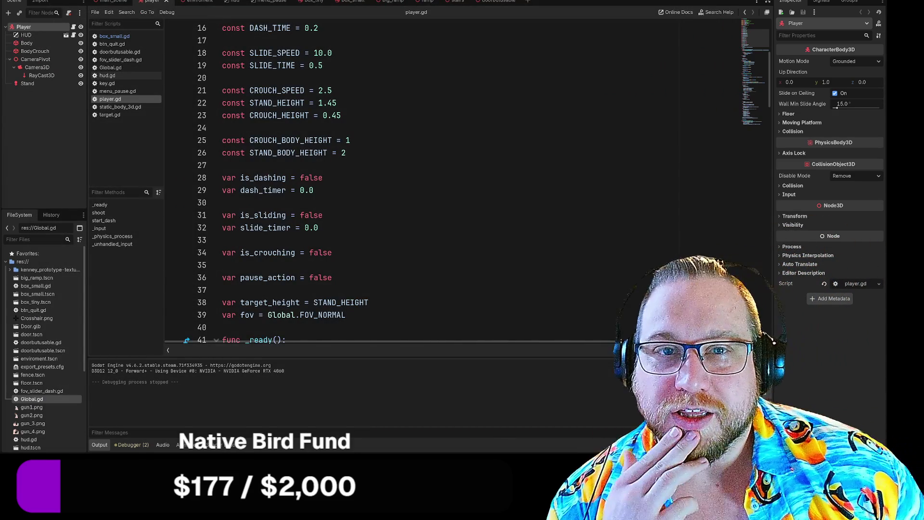
# - Close the hud, menu_pause, box, ramp, stairs and environment tabs, then switch to the HUD scene
pyautogui.moveTo(232, 0)
pyautogui.mouseDown()
pyautogui.moveTo(247, 31)
pyautogui.moveTo(237, 2)
pyautogui.mouseUp()
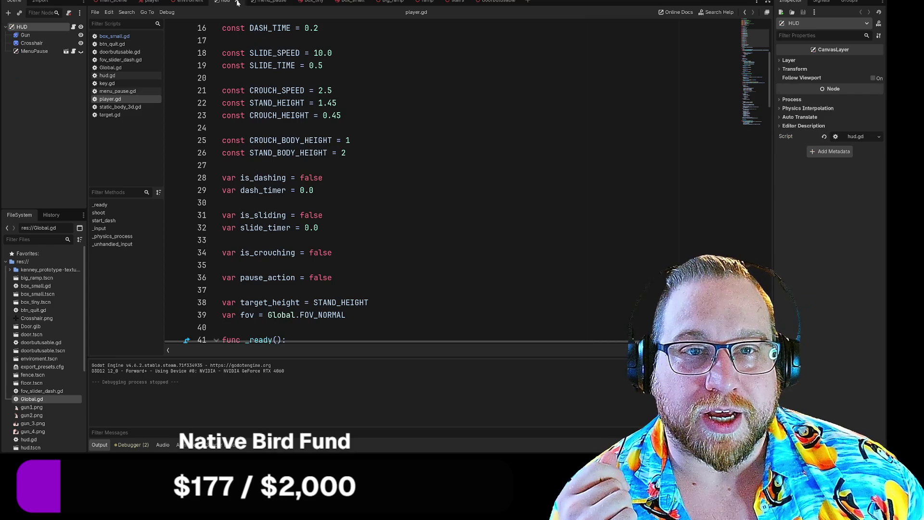
pyautogui.click(245, 1)
pyautogui.click(257, 3)
pyautogui.click(248, 1)
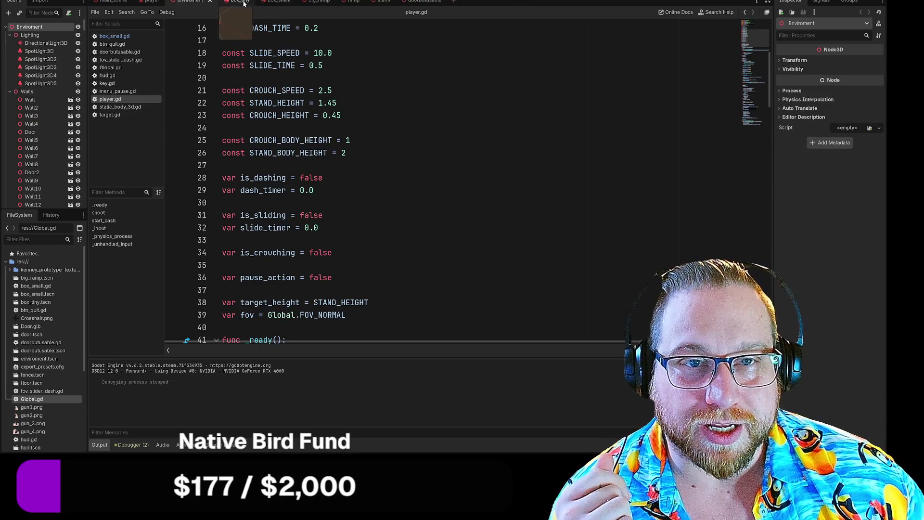
pyautogui.click(251, 3)
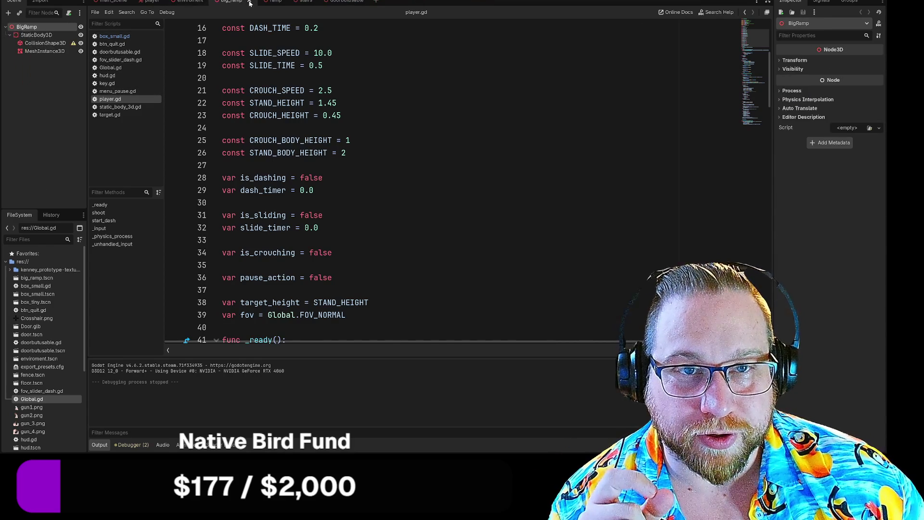
pyautogui.click(264, 3)
pyautogui.click(271, 3)
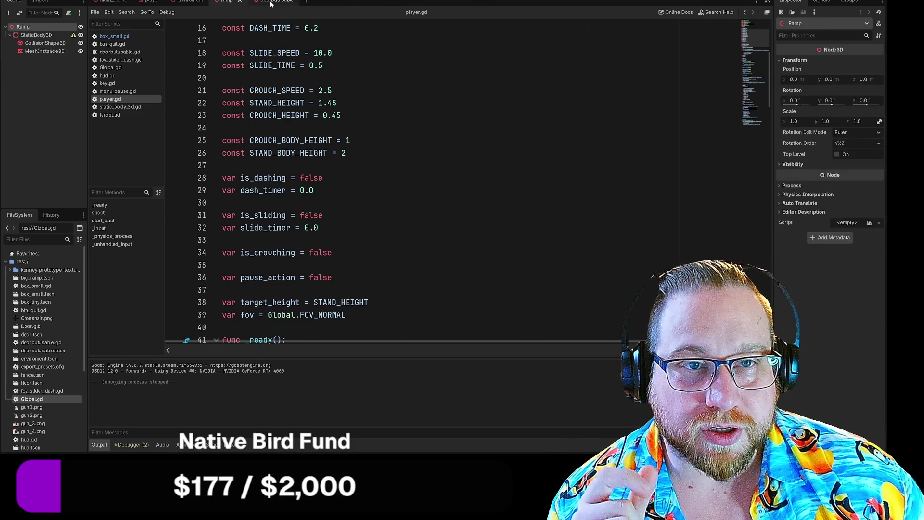
pyautogui.click(232, 1)
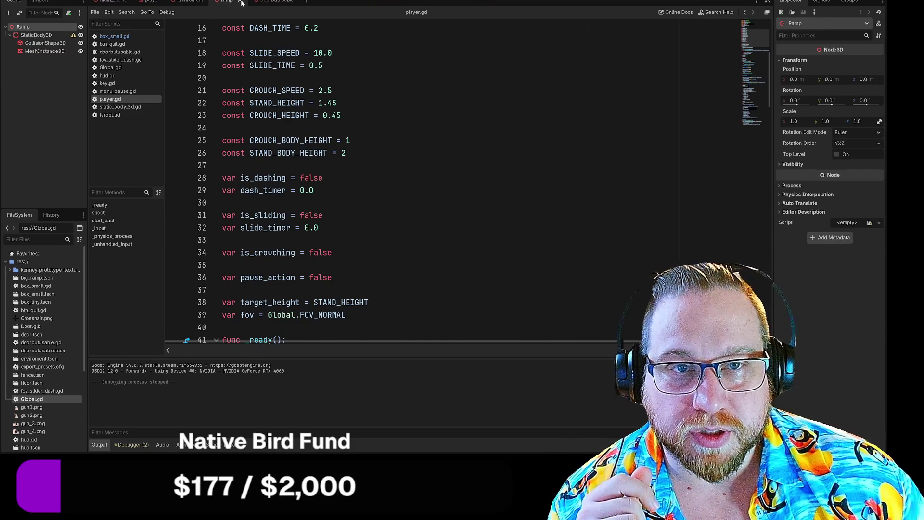
pyautogui.click(239, 2)
pyautogui.click(213, 2)
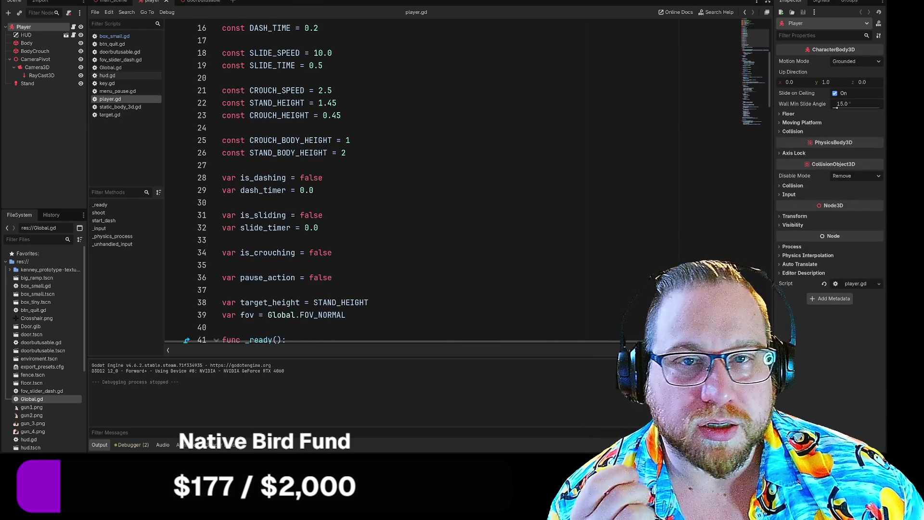
pyautogui.click(111, 1)
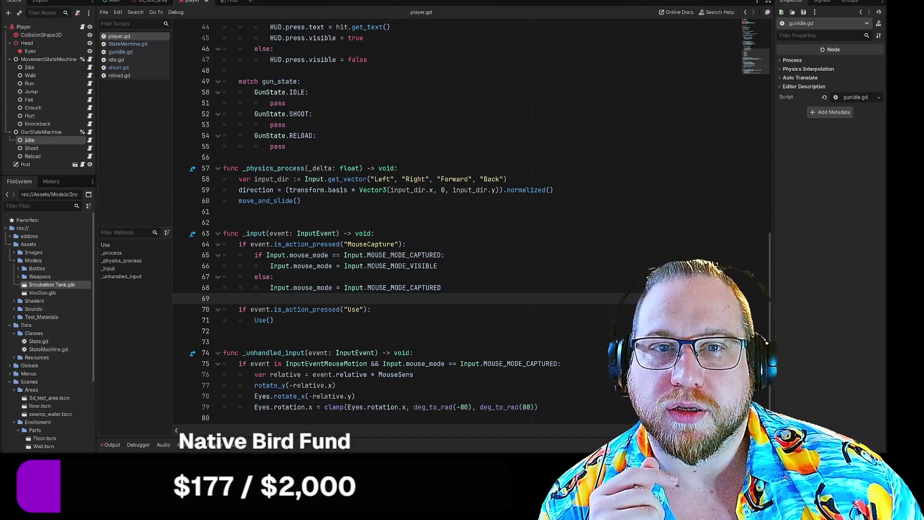
pyautogui.click(226, 1)
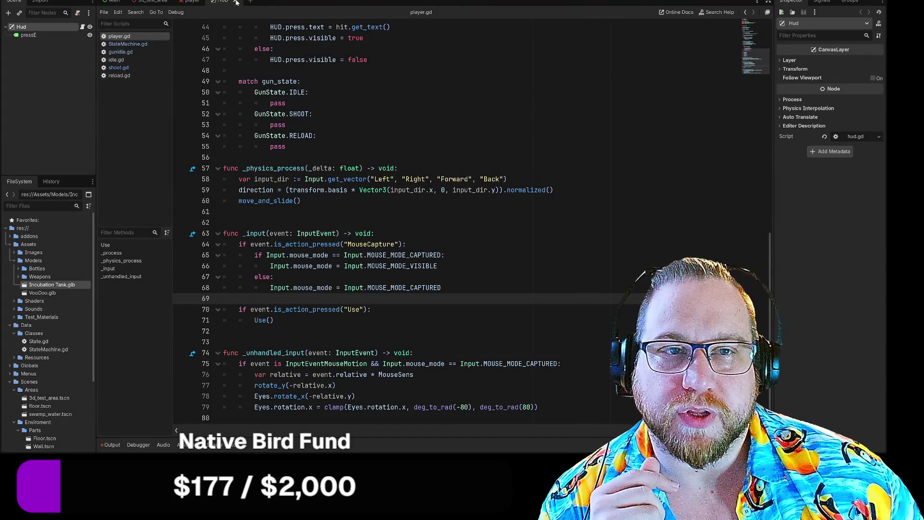
# - Switch to the 2D workspace and zoom and pan the canvas to frame the HUD viewport
pyautogui.hotkey('ctrl', 'F1')
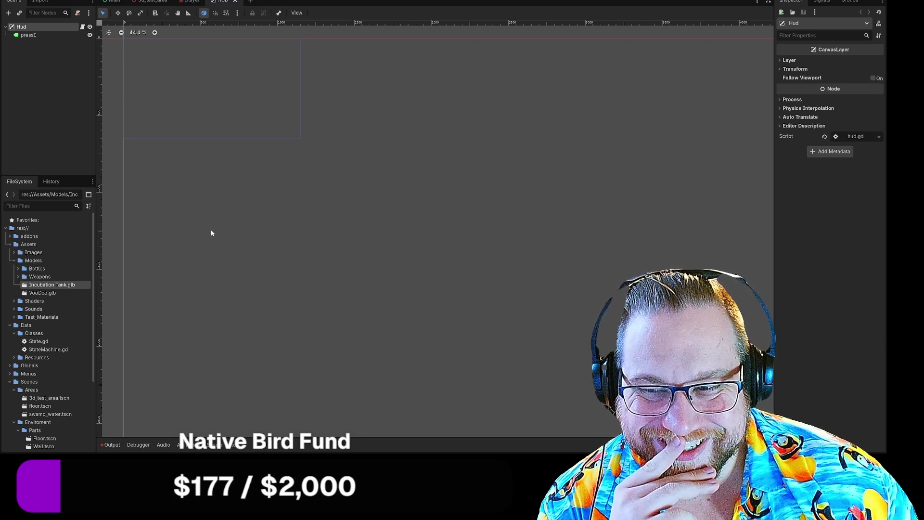
pyautogui.scroll(-5, 210, 197)
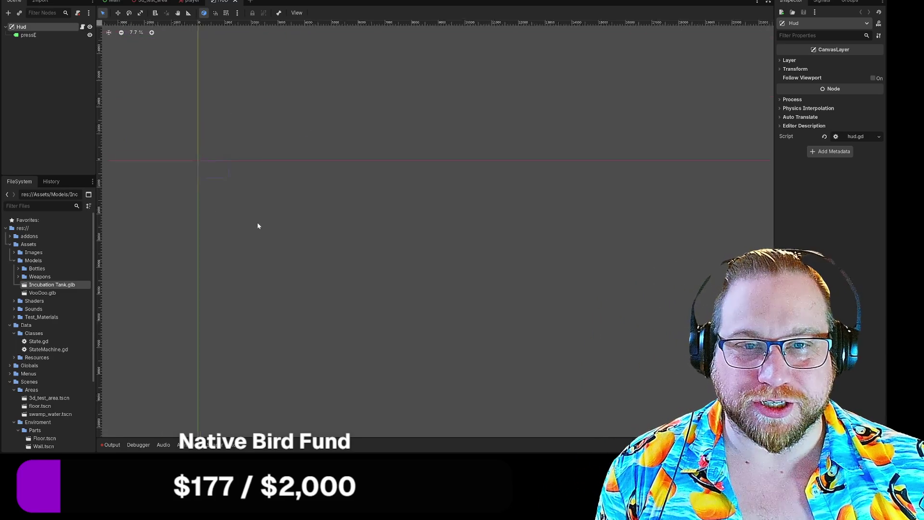
pyautogui.scroll(-3, 258, 225)
pyautogui.scroll(-1, 260, 232)
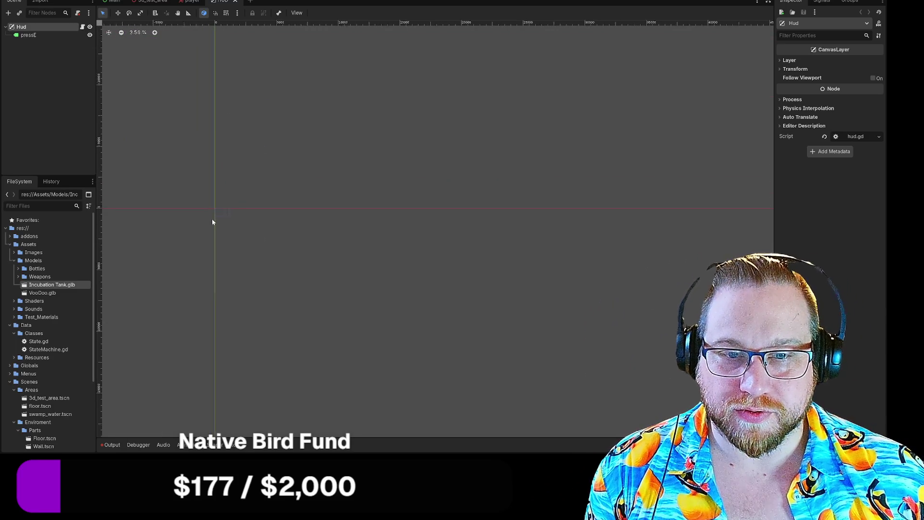
pyautogui.scroll(10, 218, 212)
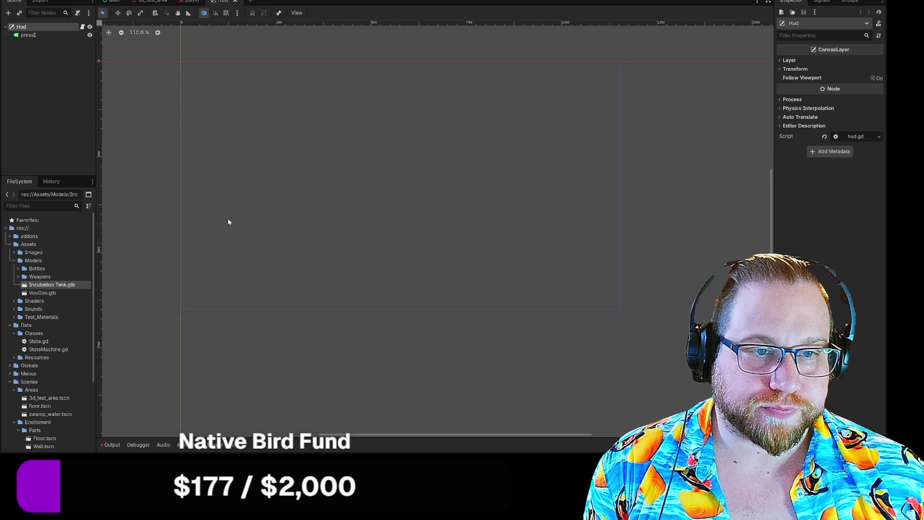
pyautogui.hscroll(3, 228, 222)
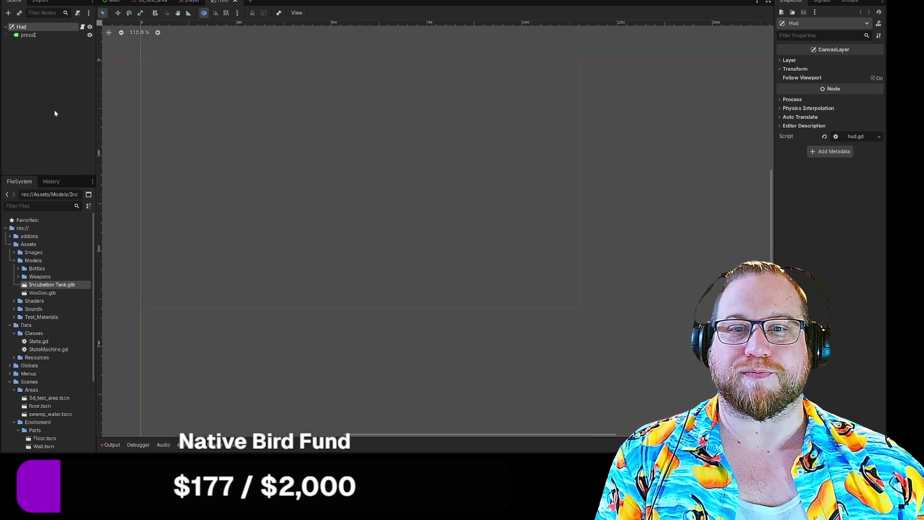
# - Open the Create New Node dialog for a child of Hud and clear the search field
pyautogui.rightClick(20, 27)
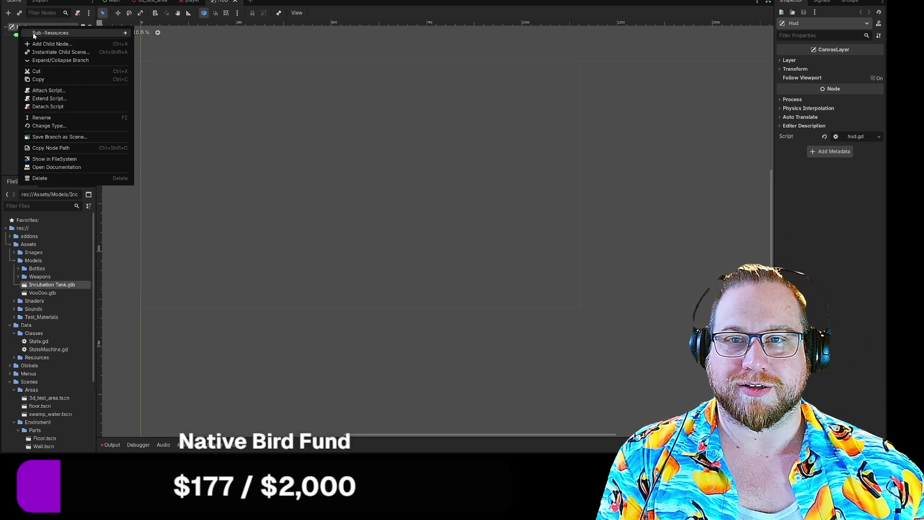
pyautogui.click(43, 33)
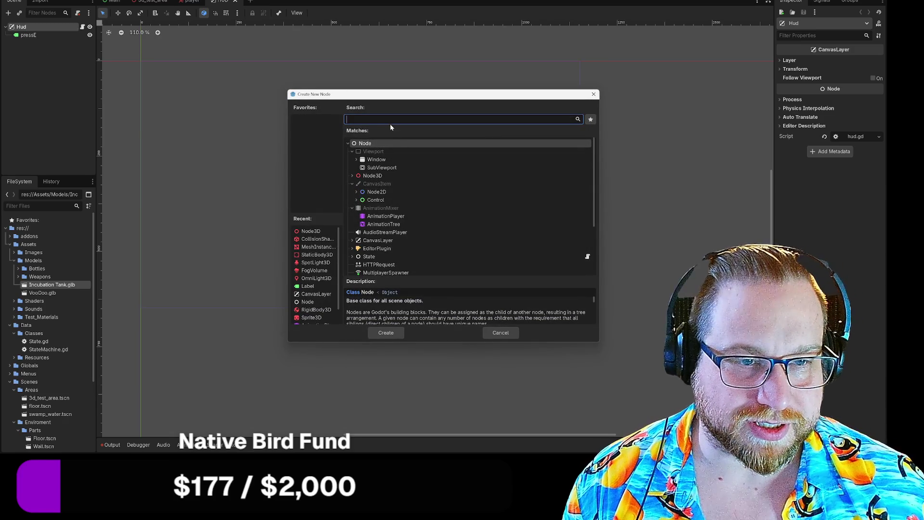
pyautogui.click(391, 123)
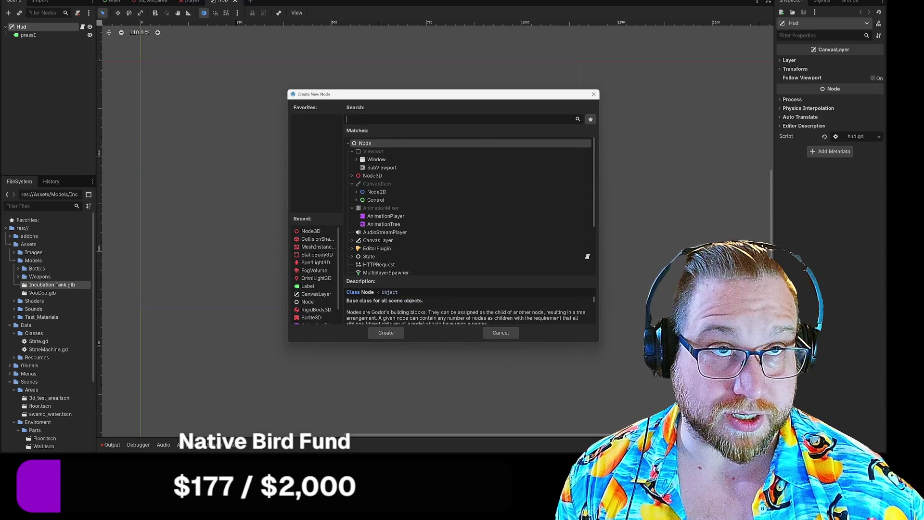
pyautogui.write('he')
pyautogui.press('BackSpace')
pyautogui.press('BackSpace')
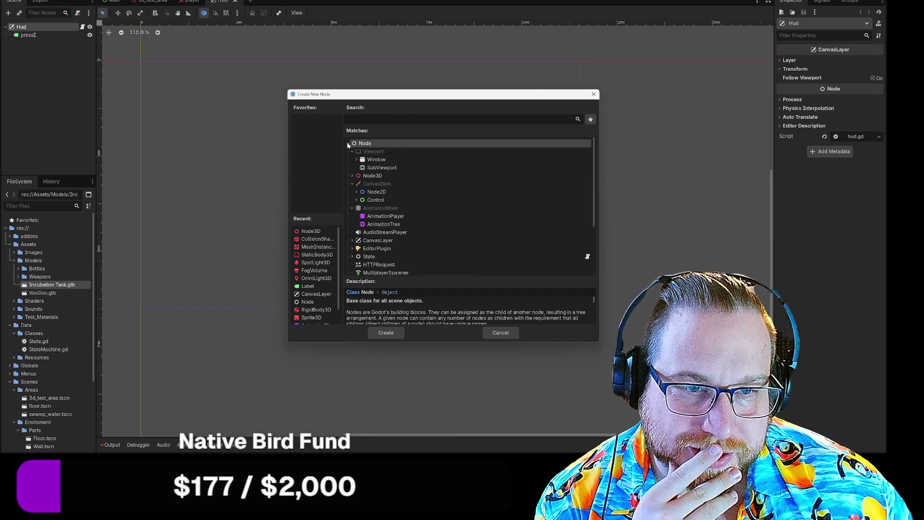
pyautogui.scroll(-3, 400, 193)
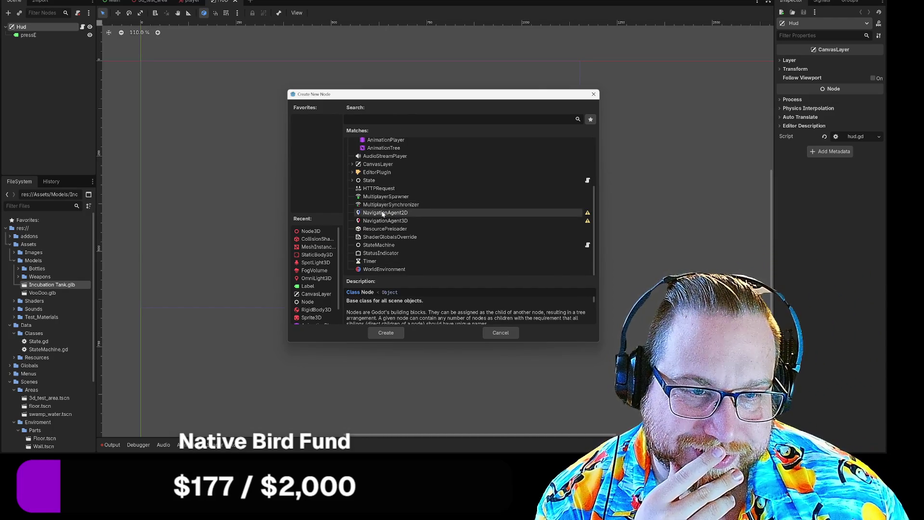
pyautogui.scroll(3, 380, 211)
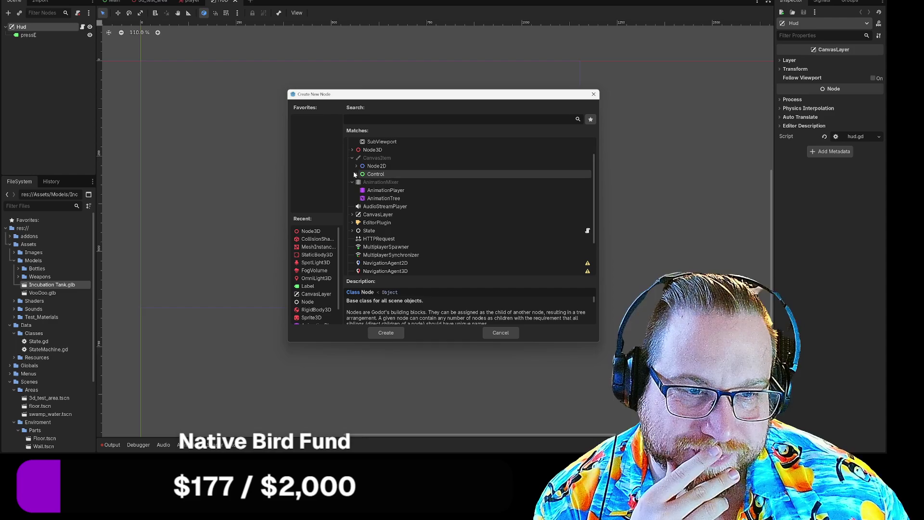
# - Expand the Control category and scroll through its node types
pyautogui.click(356, 174)
pyautogui.scroll(-2, 486, 226)
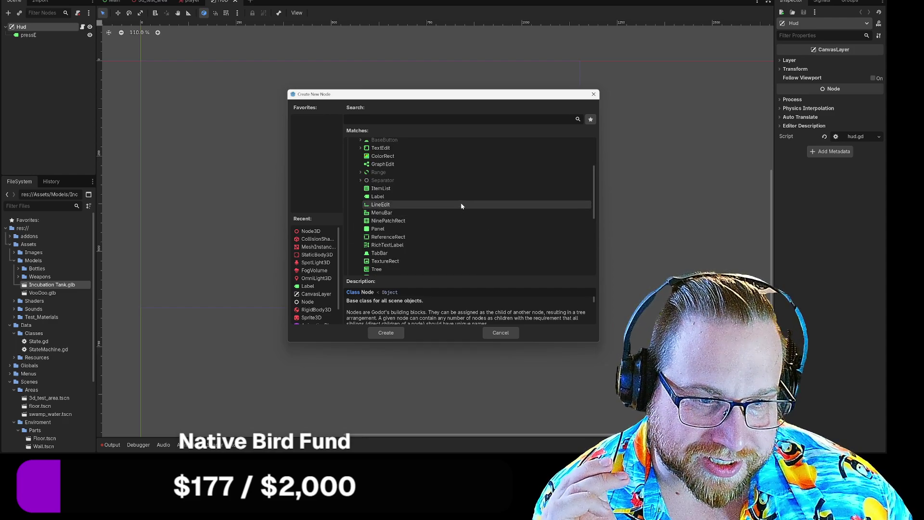
pyautogui.scroll(-2, 461, 206)
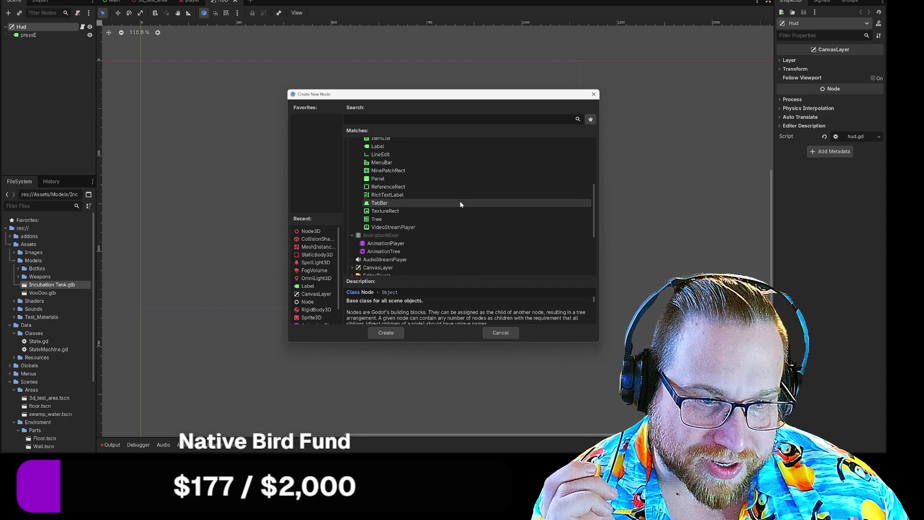
pyautogui.scroll(2, 458, 201)
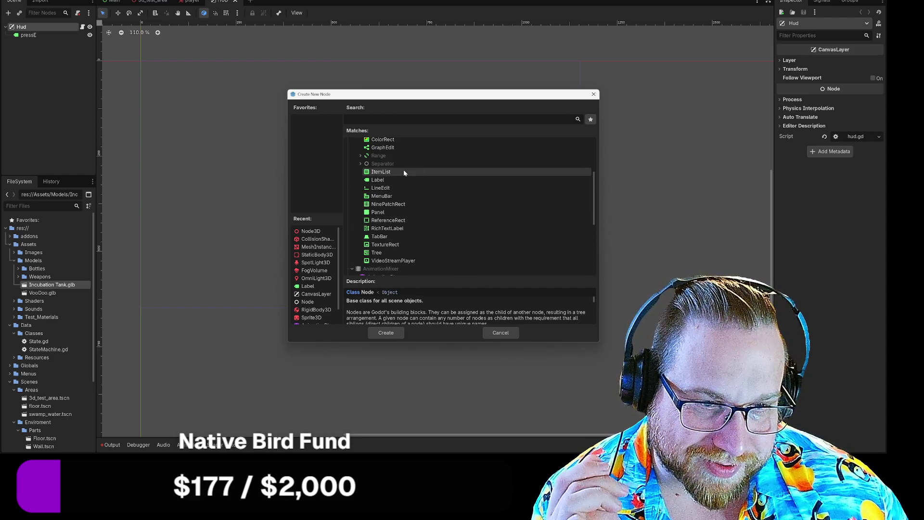
pyautogui.scroll(2, 403, 166)
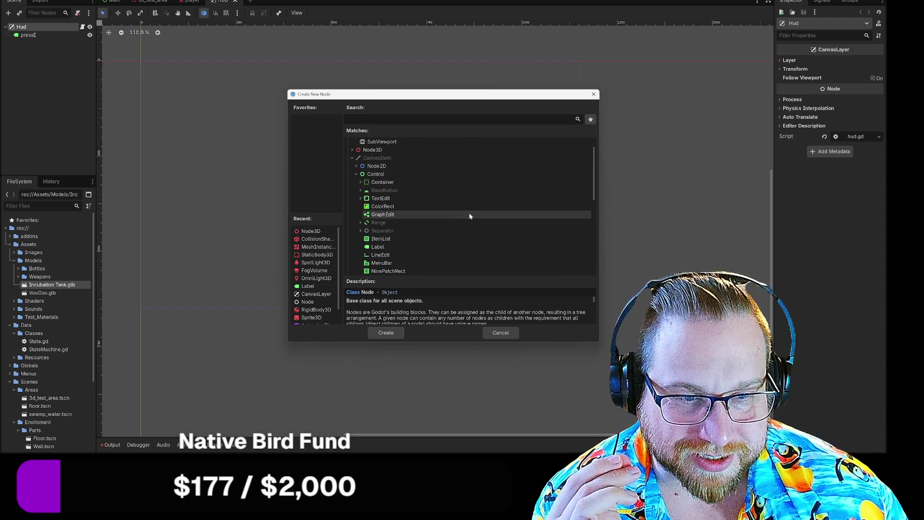
pyautogui.scroll(-1, 467, 214)
pyautogui.scroll(-4, 465, 216)
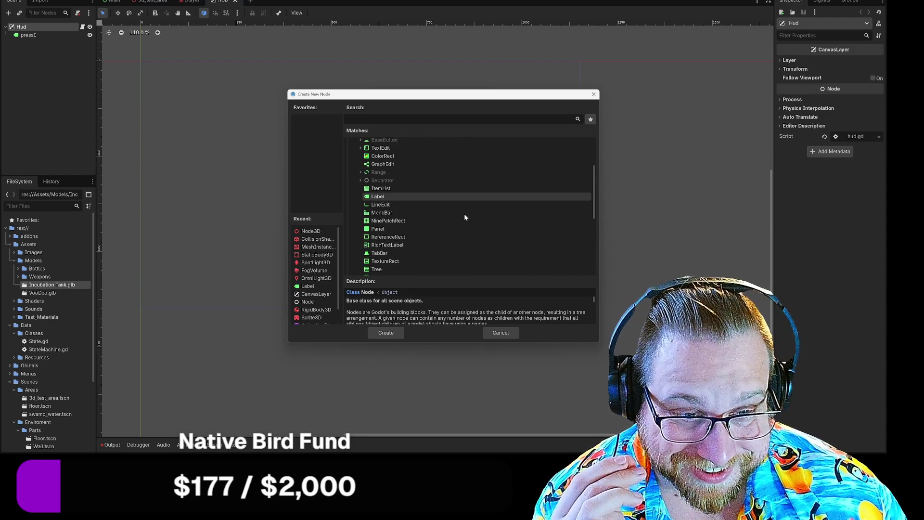
pyautogui.scroll(-2, 463, 214)
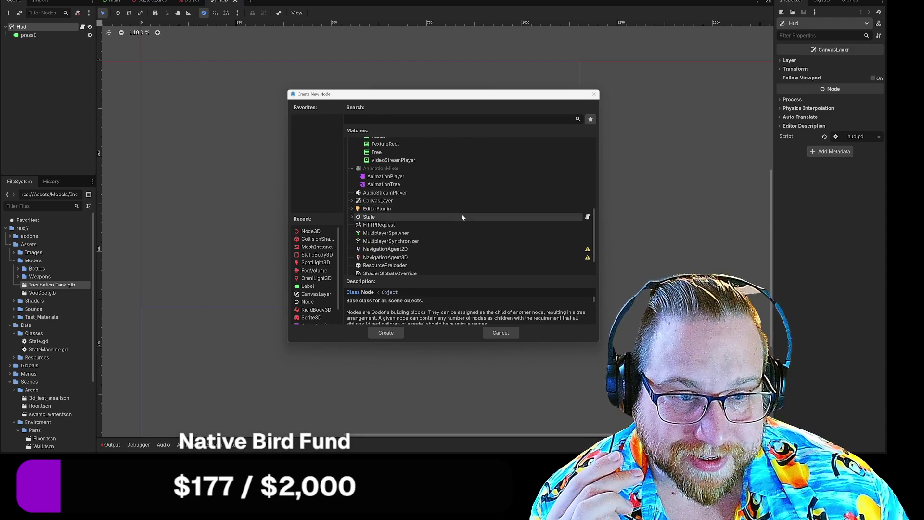
# - Expand the CanvasLayer and Container branches to review their node types
pyautogui.click(353, 201)
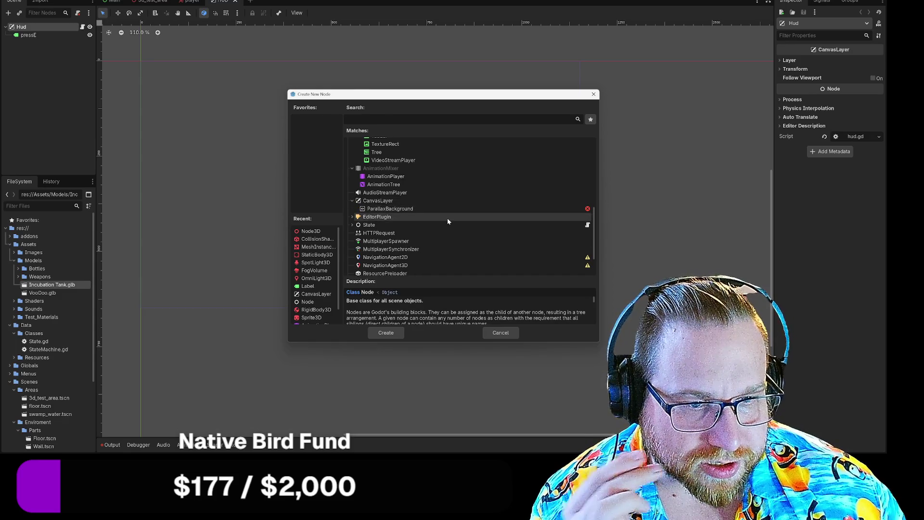
pyautogui.scroll(-1, 447, 221)
pyautogui.scroll(-1, 446, 221)
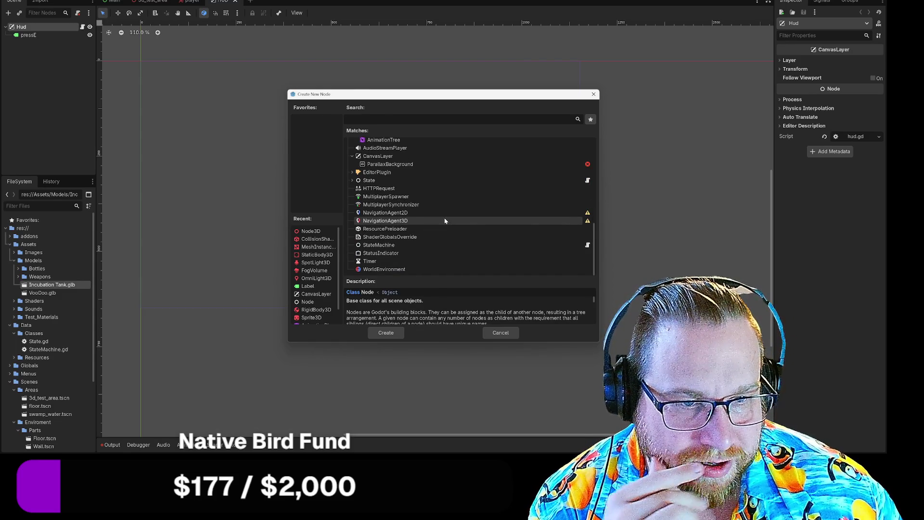
pyautogui.scroll(2, 444, 220)
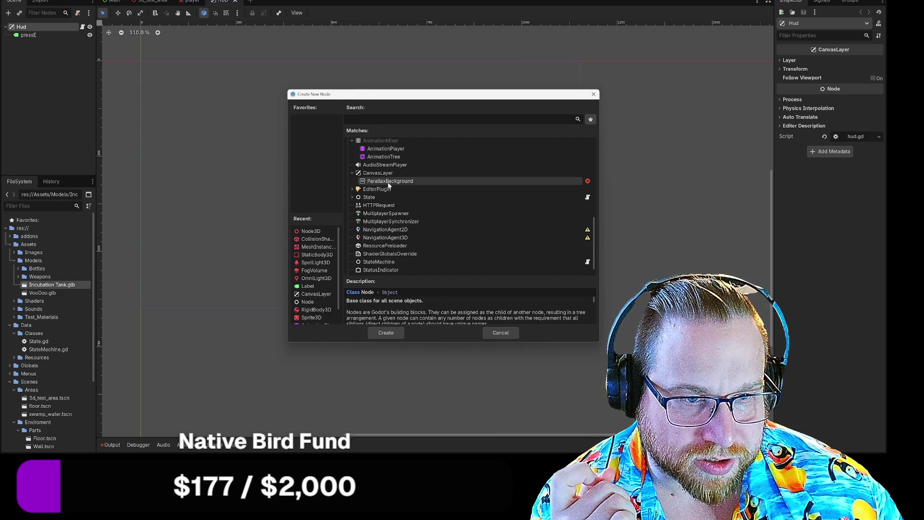
pyautogui.scroll(5, 389, 186)
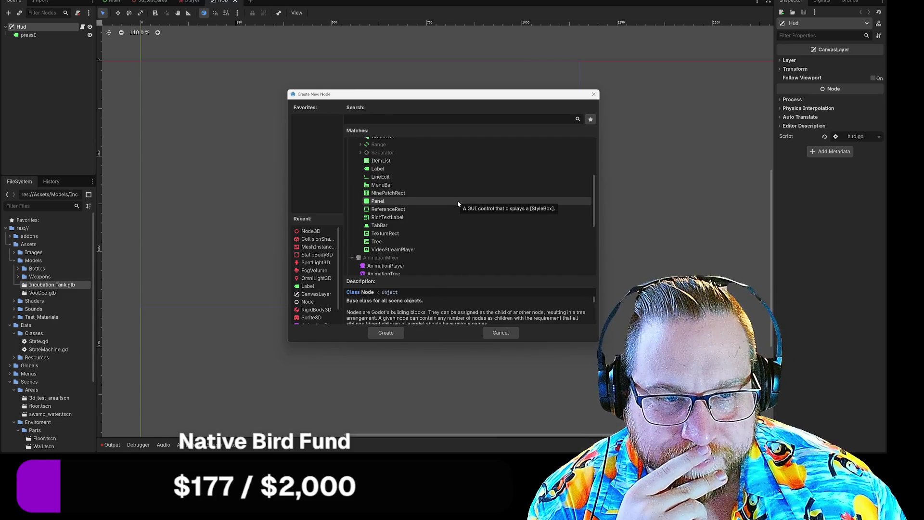
pyautogui.scroll(1, 458, 204)
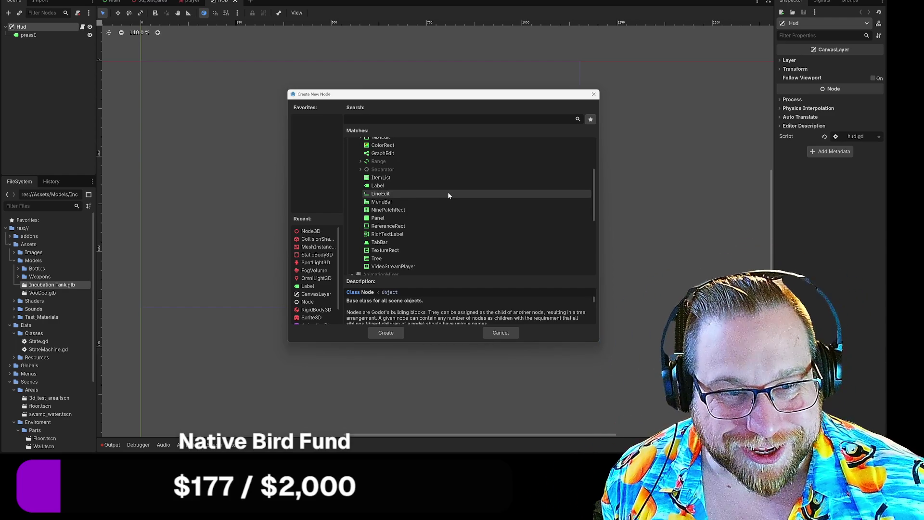
pyautogui.scroll(3, 359, 174)
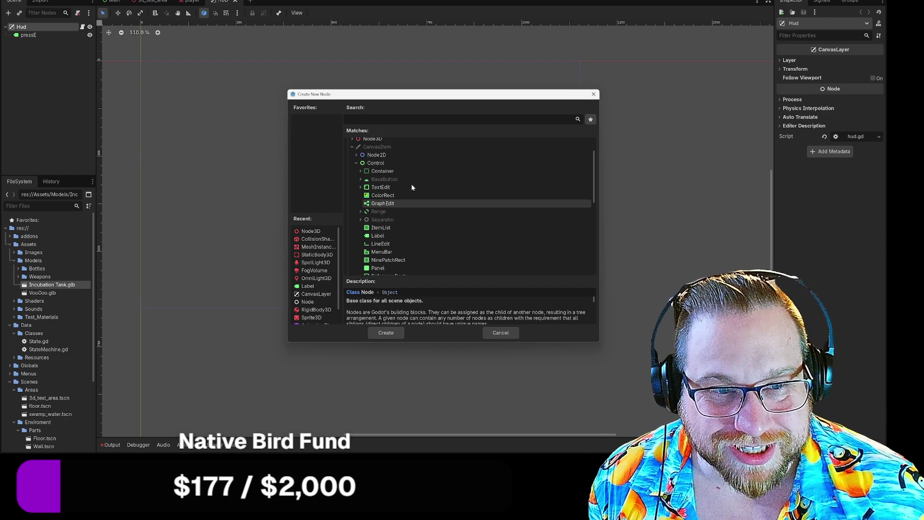
pyautogui.click(360, 171)
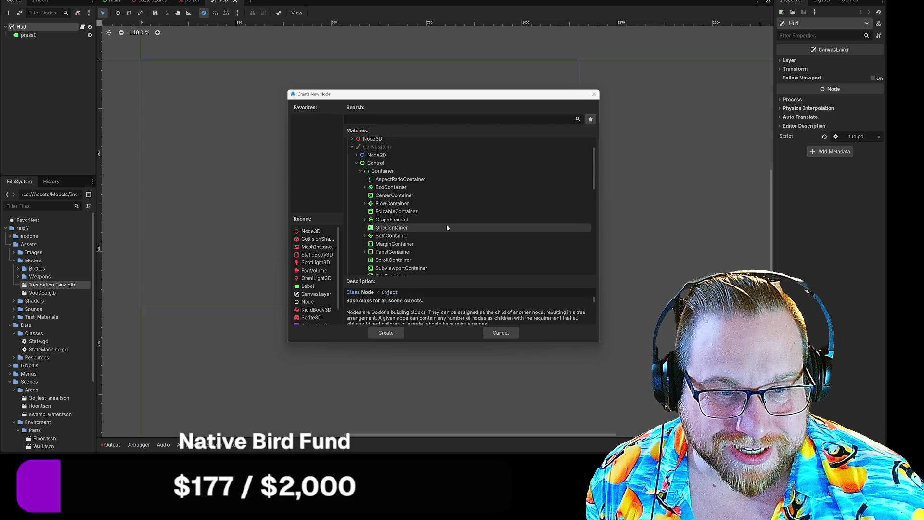
pyautogui.scroll(-2, 443, 219)
pyautogui.scroll(2, 443, 221)
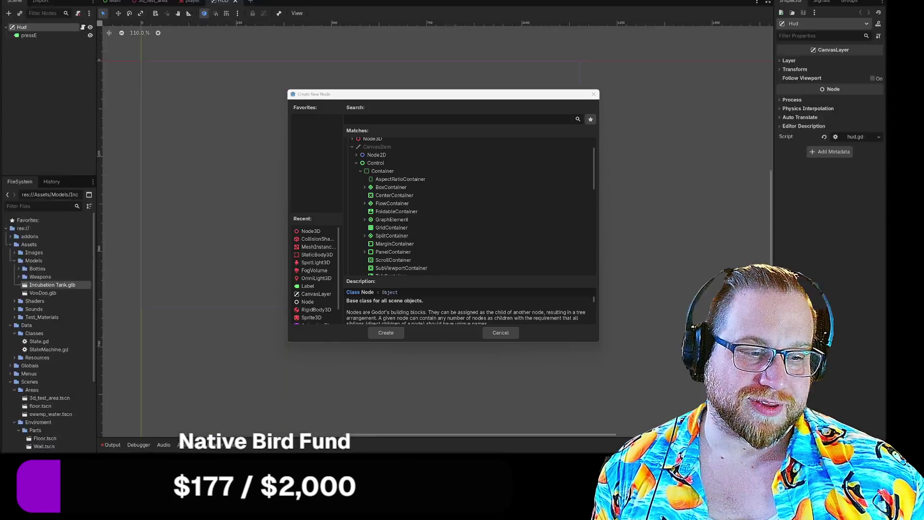
pyautogui.rightClick(581, 510)
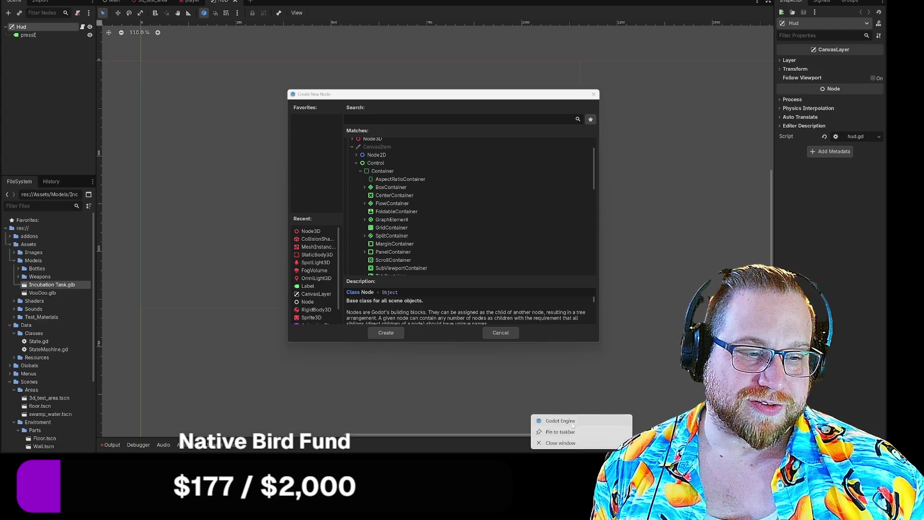
pyautogui.click(574, 425)
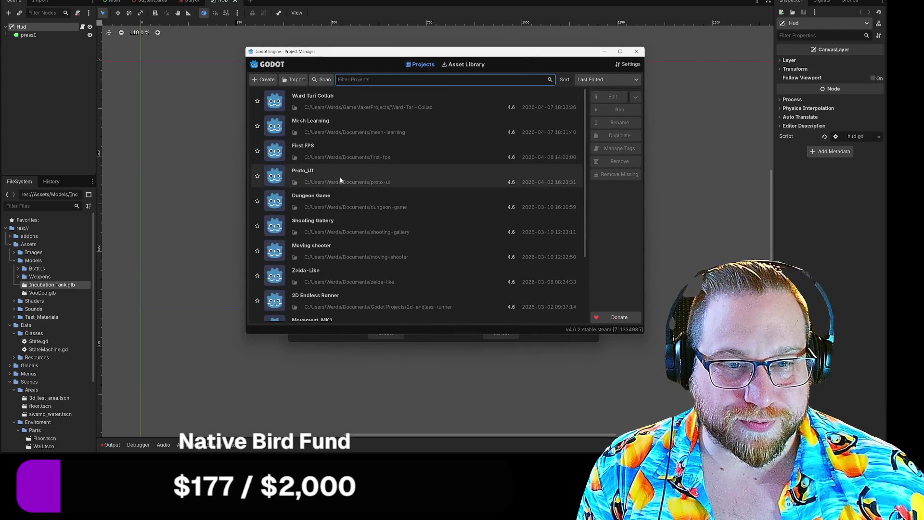
pyautogui.doubleClick(339, 176)
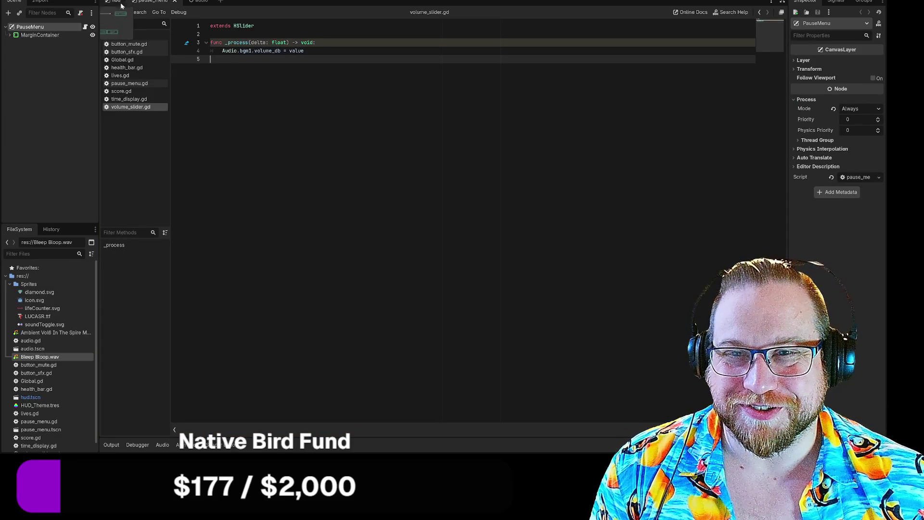
pyautogui.click(9, 35)
pyautogui.click(14, 51)
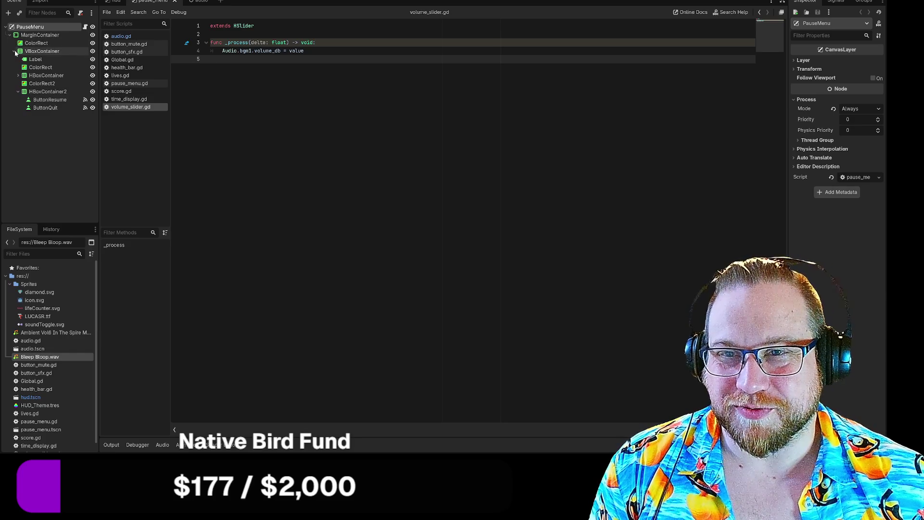
pyautogui.click(18, 75)
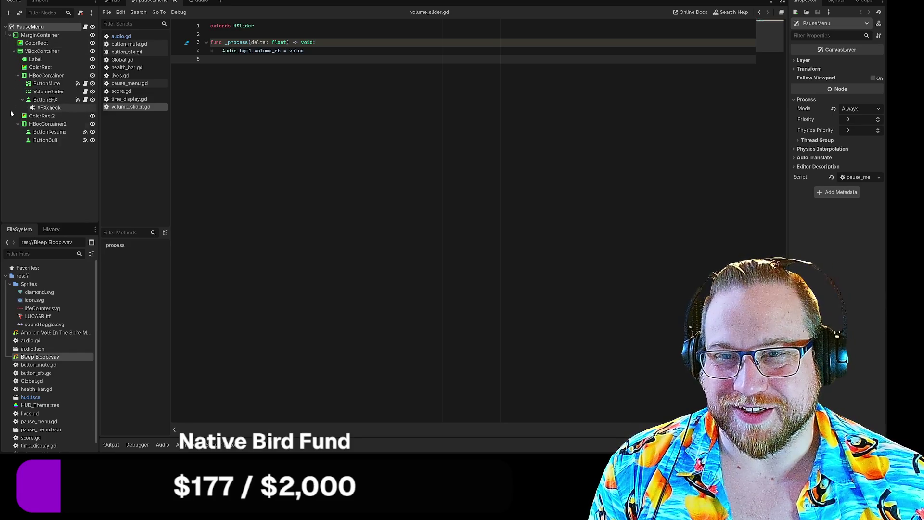
pyautogui.click(22, 99)
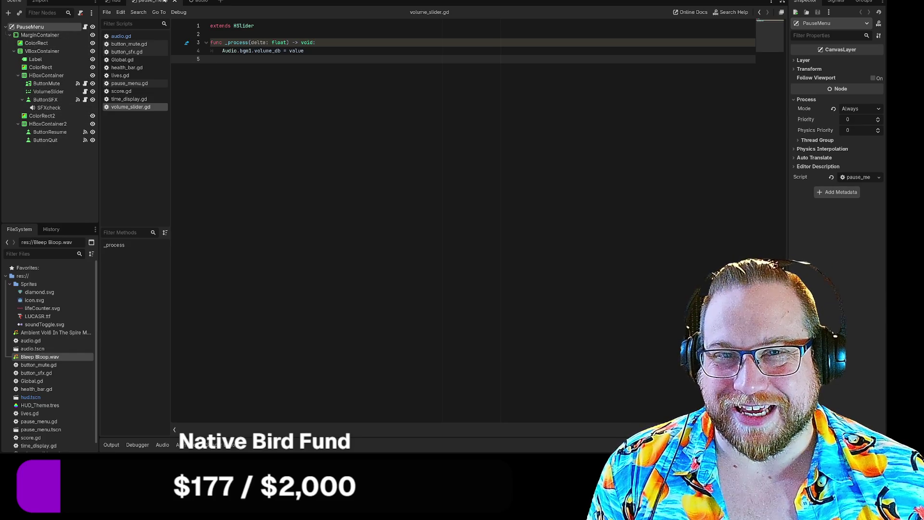
pyautogui.click(115, 1)
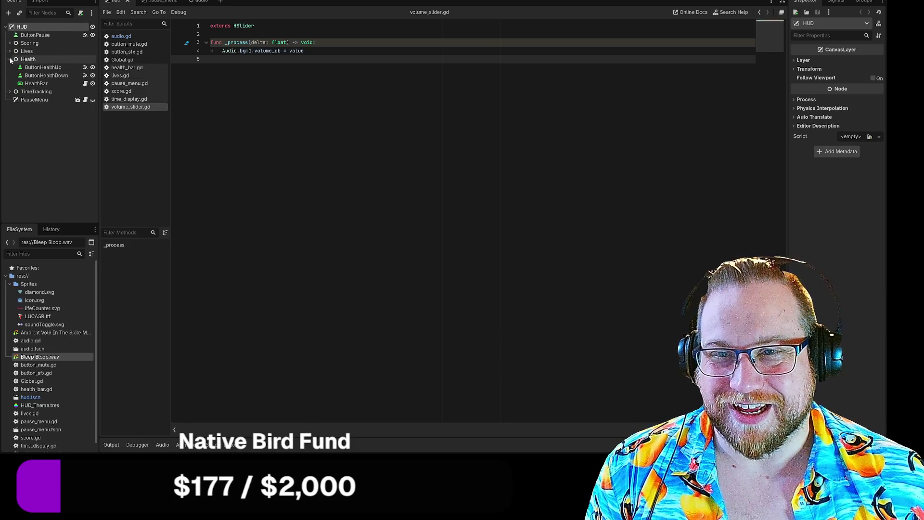
pyautogui.click(27, 85)
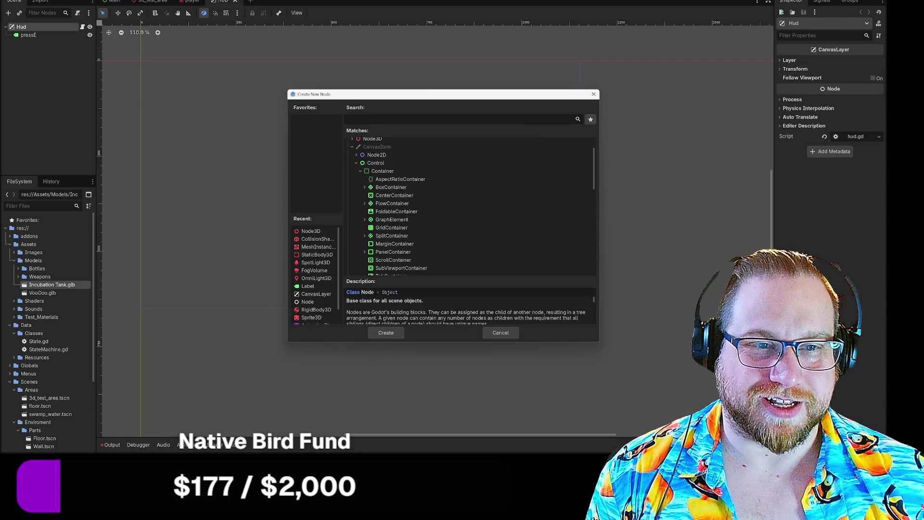
# - Add a TextureProgressBar under Hud with Left to Right fill mode, then open File Explorer
pyautogui.write('prog')
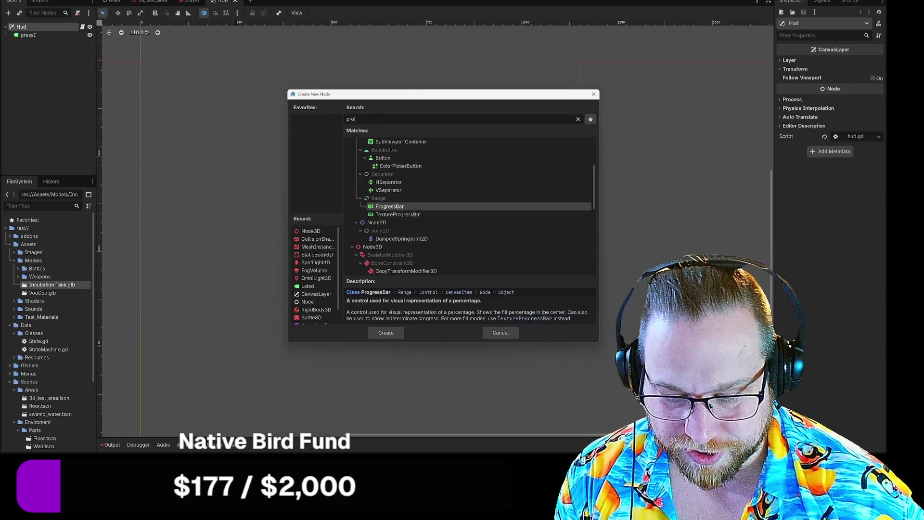
pyautogui.doubleClick(411, 224)
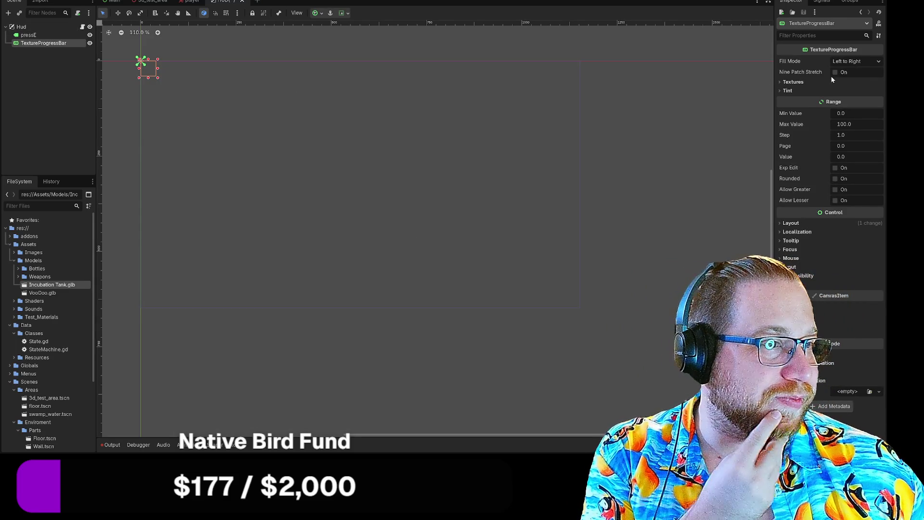
pyautogui.click(866, 61)
pyautogui.click(868, 63)
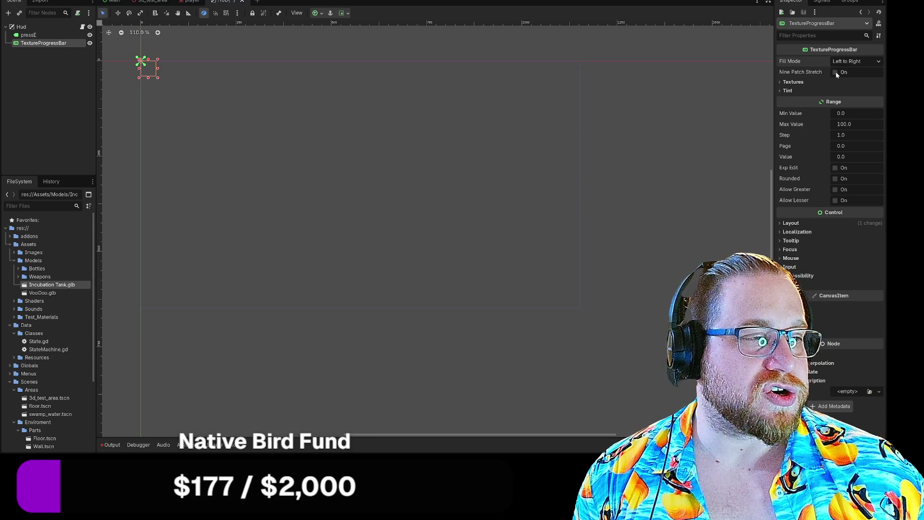
pyautogui.click(14, 252)
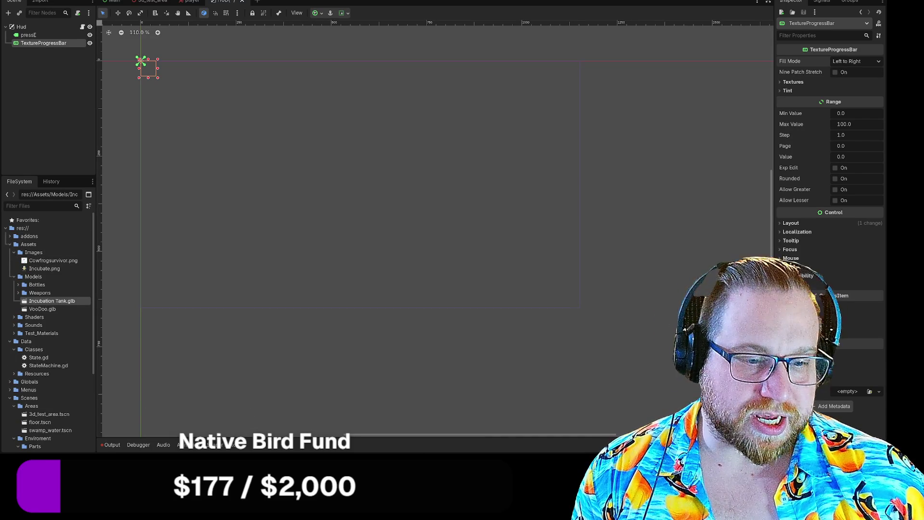
pyautogui.press('super+e')
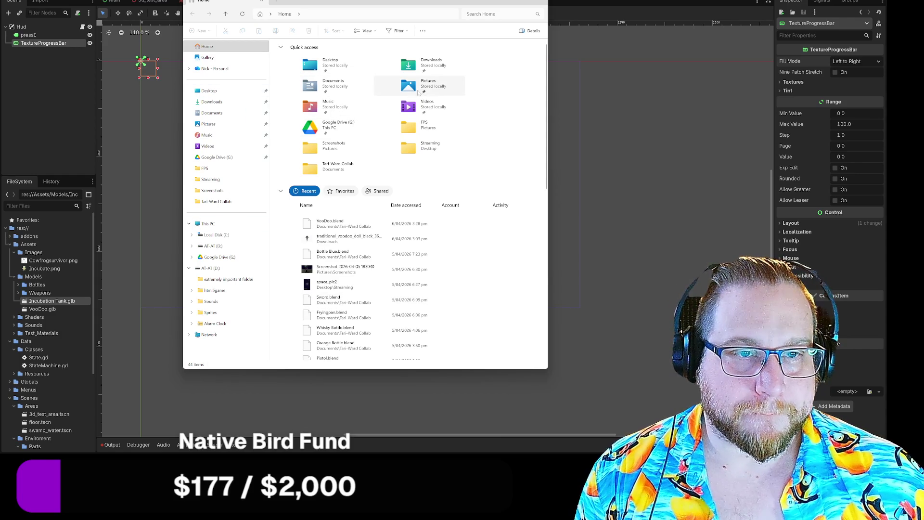
pyautogui.doubleClick(418, 92)
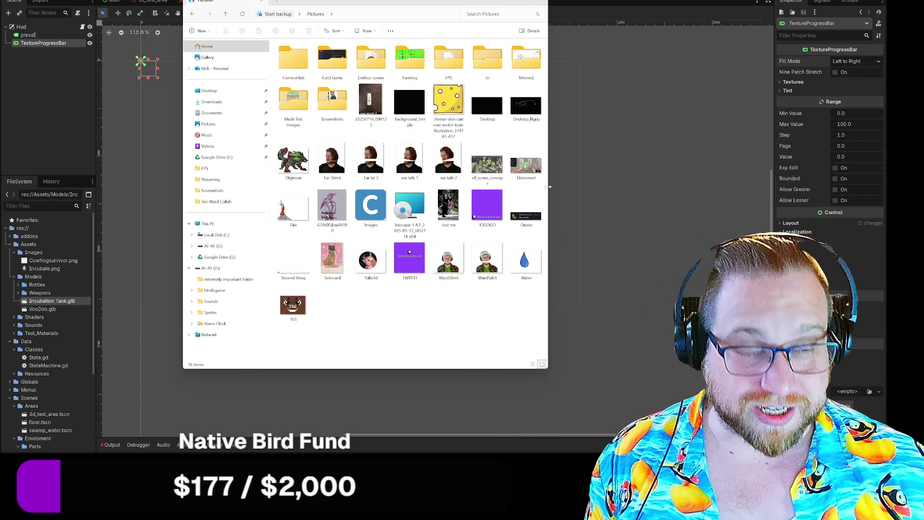
pyautogui.click(526, 163)
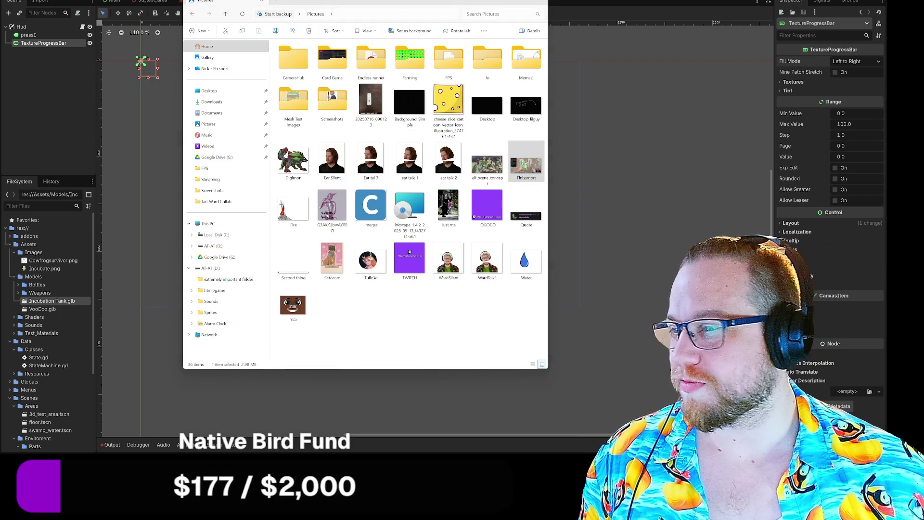
pyautogui.press('Return')
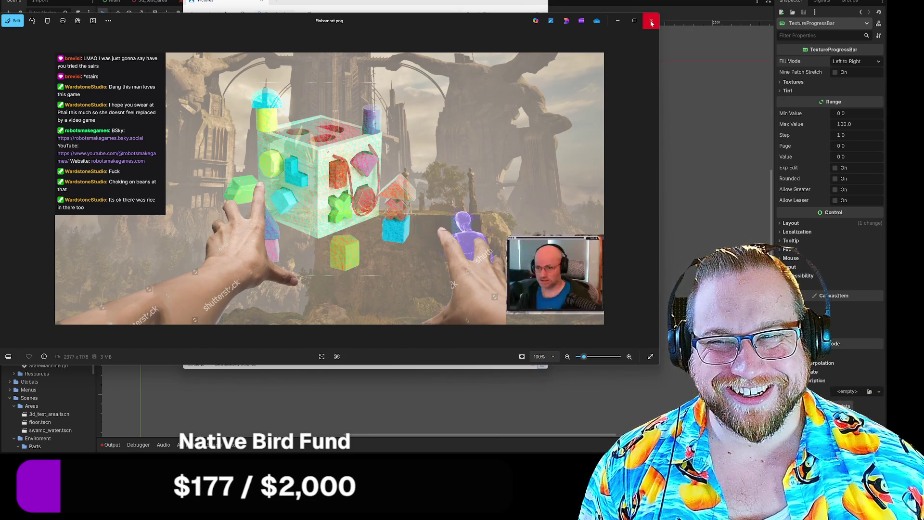
pyautogui.click(651, 21)
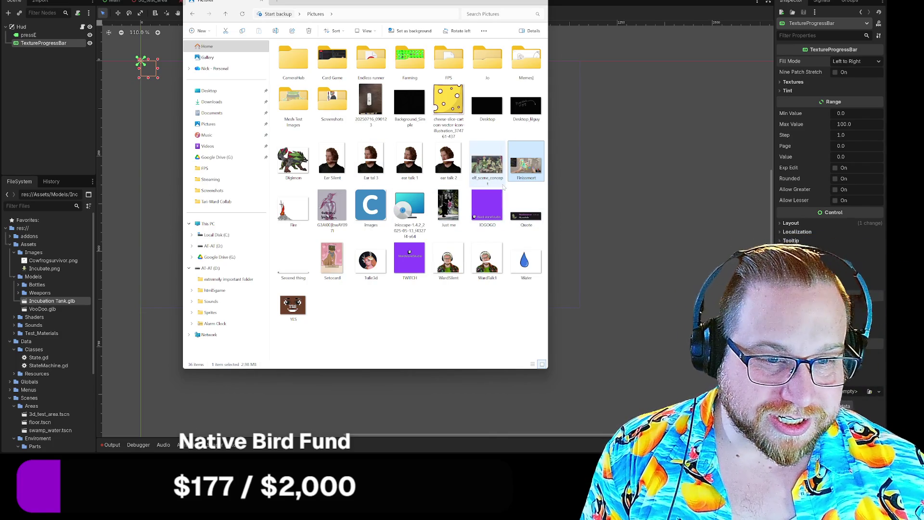
pyautogui.moveTo(493, 166)
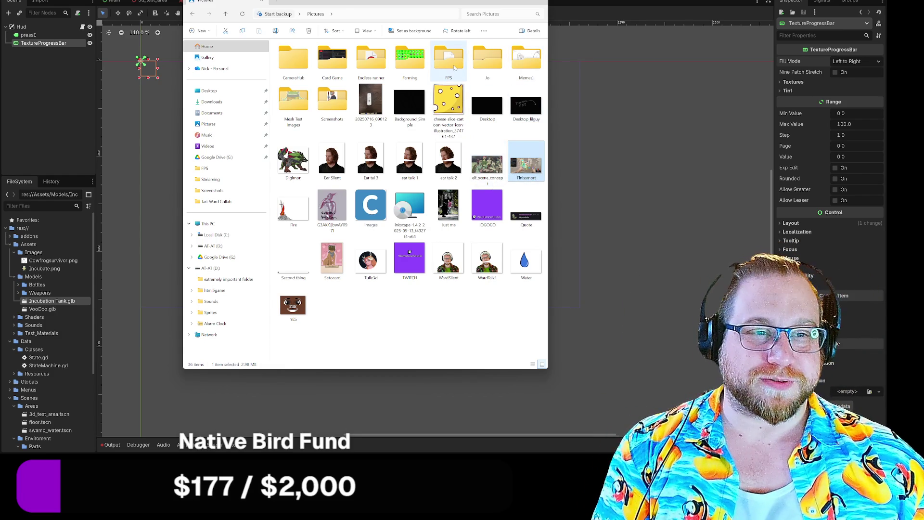
# - Copy Healthbar base.png and Health.png from the FPS folder into Godot, dropping them on Images
pyautogui.doubleClick(450, 60)
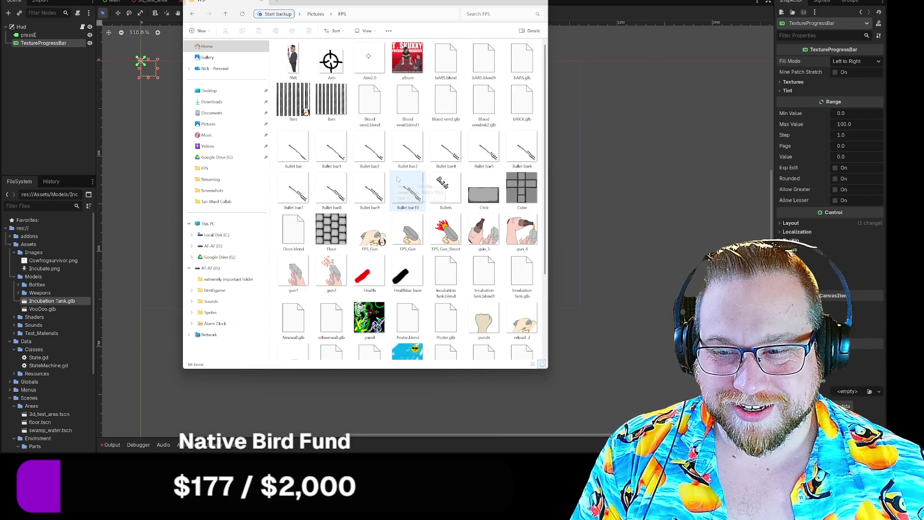
pyautogui.scroll(-3, 399, 179)
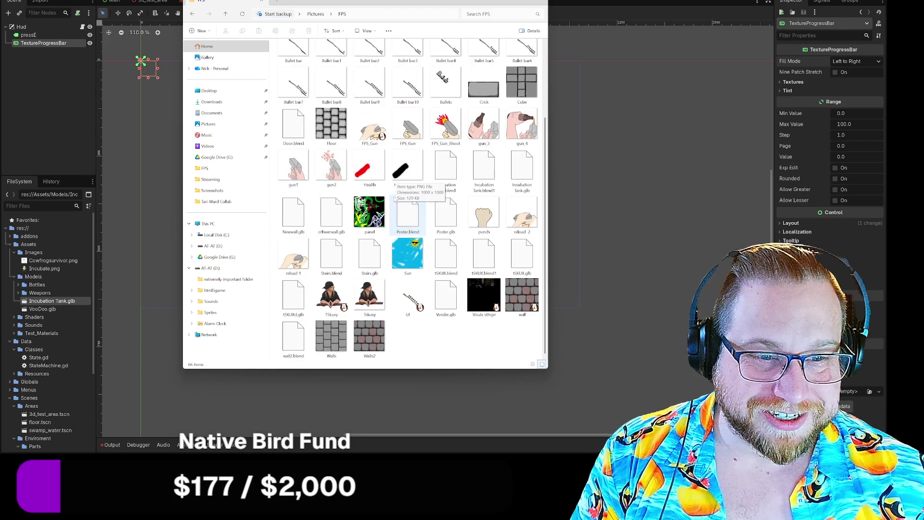
pyautogui.click(408, 173)
pyautogui.keyDown('ctrl'); pyautogui.click(362, 181); pyautogui.keyUp('ctrl')
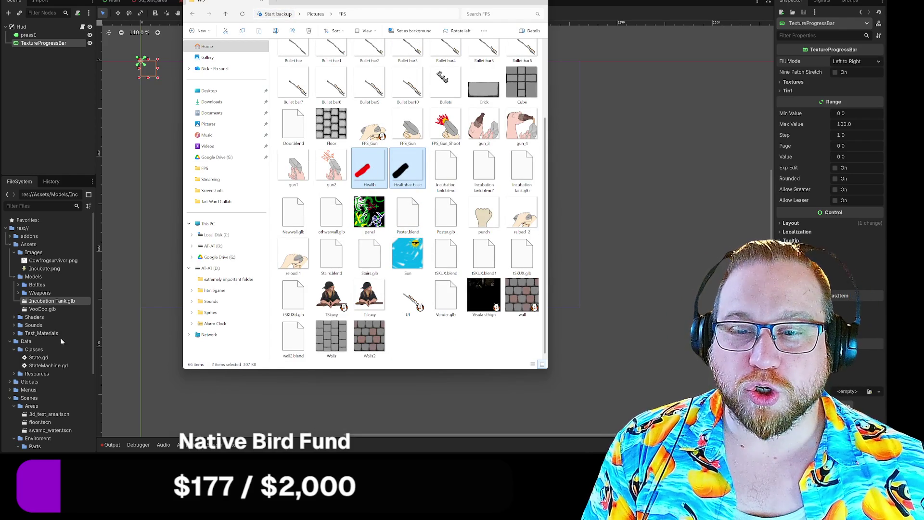
pyautogui.moveTo(41, 308); pyautogui.dragTo(41, 308)
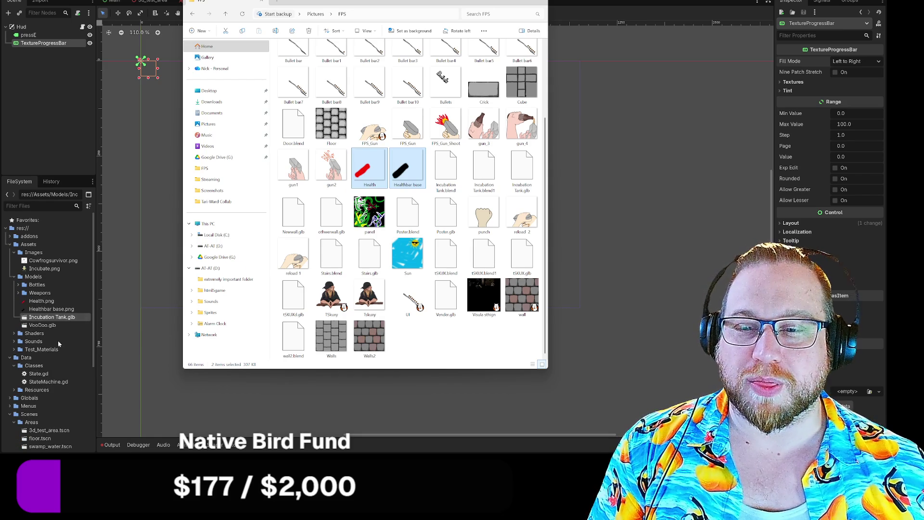
pyautogui.click(39, 303)
pyautogui.moveTo(38, 304); pyautogui.dragTo(48, 264)
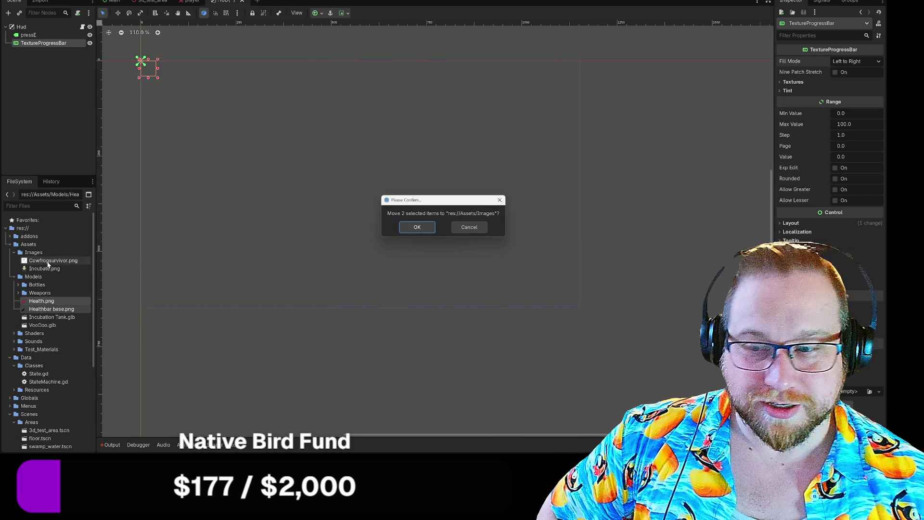
# - Confirm the move into Assets/Images and rename the TextureProgressBar node to HealthBar
pyautogui.click(416, 228)
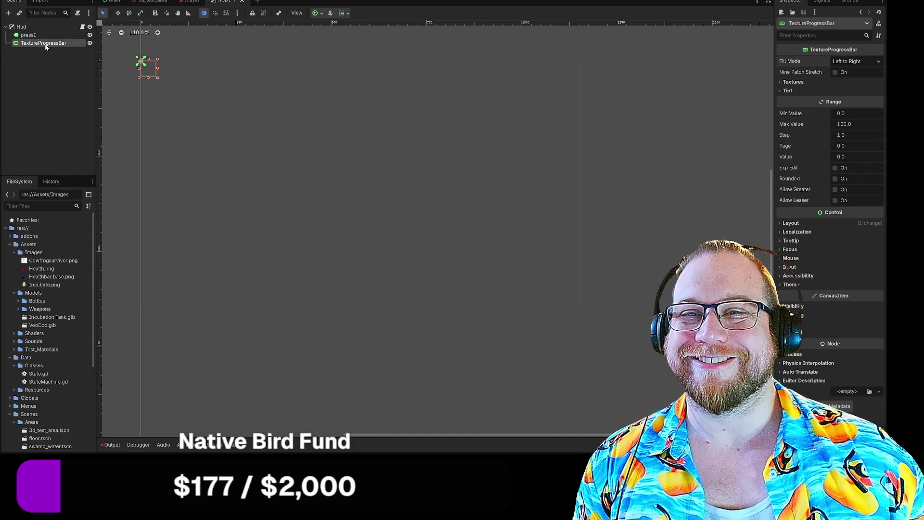
pyautogui.rightClick(46, 47)
pyautogui.click(80, 108)
pyautogui.write('H')
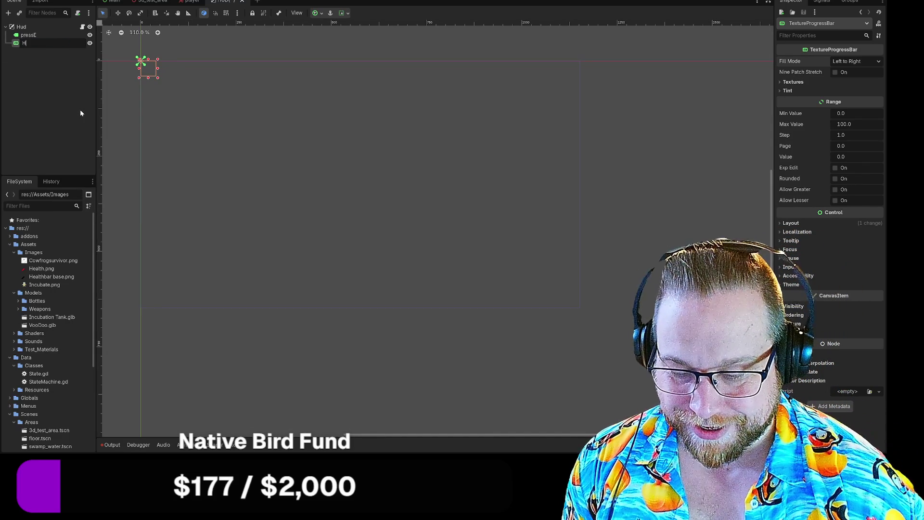
pyautogui.write('ealthBar')
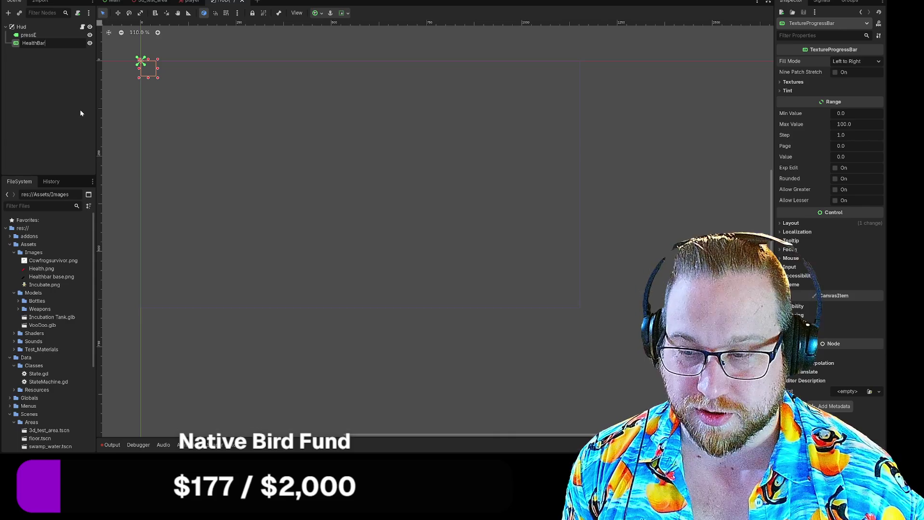
pyautogui.press('Return')
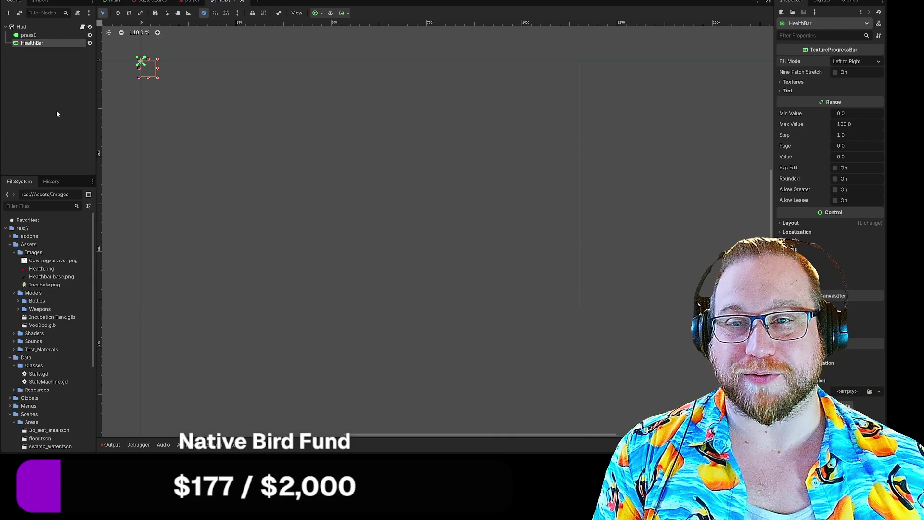
pyautogui.click(57, 113)
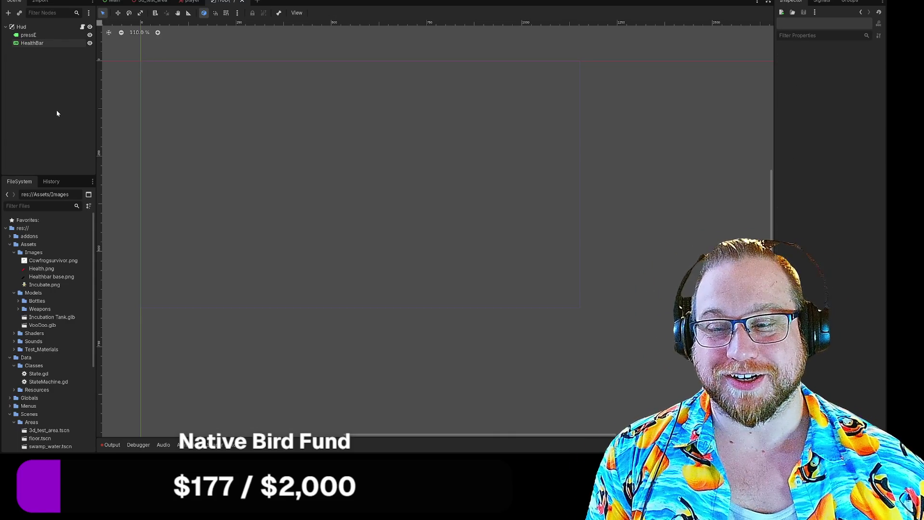
pyautogui.click(34, 43)
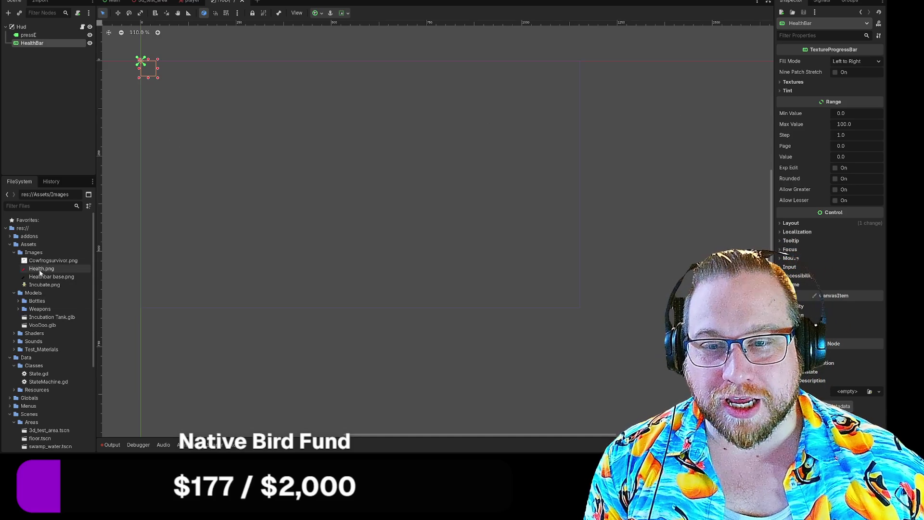
# - Assign Health.png to the HealthBar node as its Texture Over
pyautogui.moveTo(40, 268); pyautogui.dragTo(48, 45)
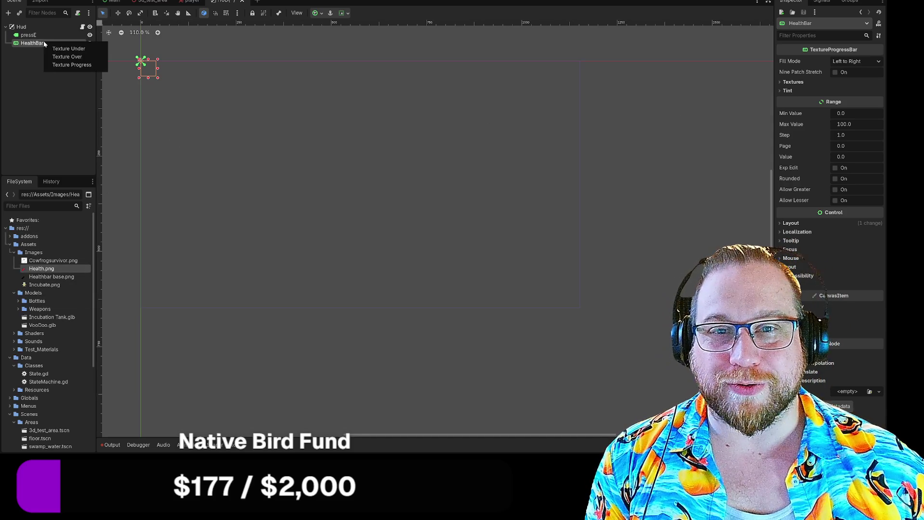
pyautogui.click(67, 57)
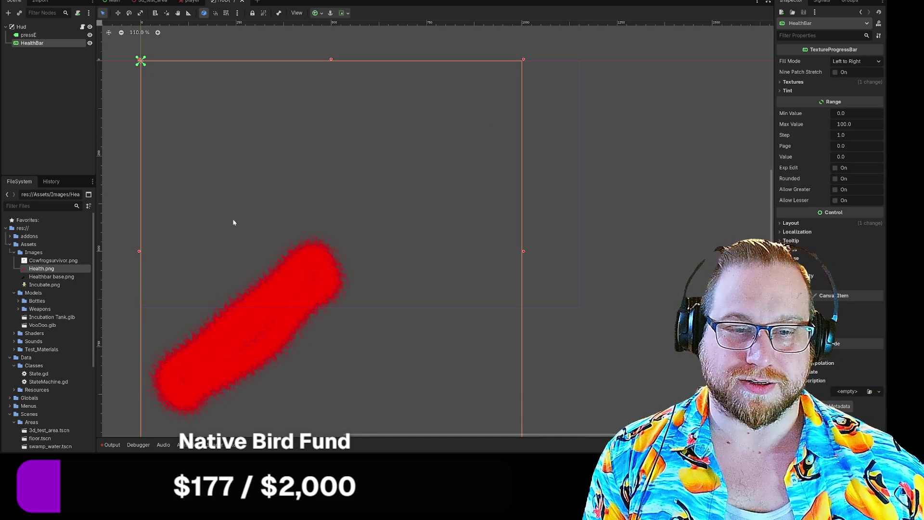
pyautogui.scroll(-2, 219, 163)
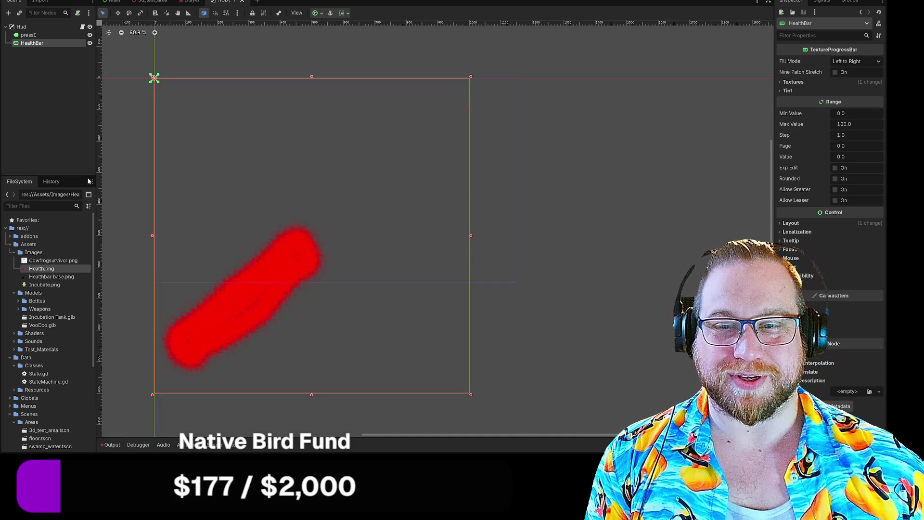
pyautogui.scroll(-3, 130, 196)
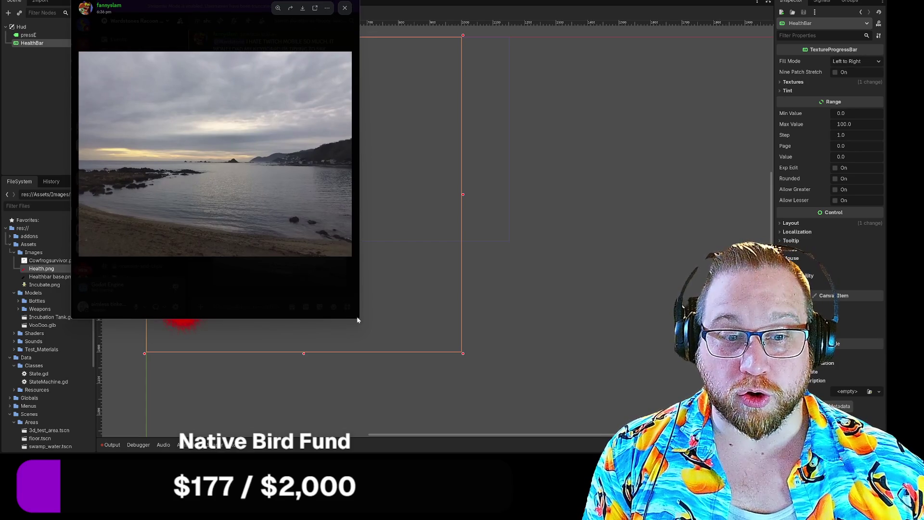
pyautogui.moveTo(359, 319)
pyautogui.mouseDown()
pyautogui.moveTo(686, 453)
pyautogui.moveTo(637, 433)
pyautogui.mouseUp()
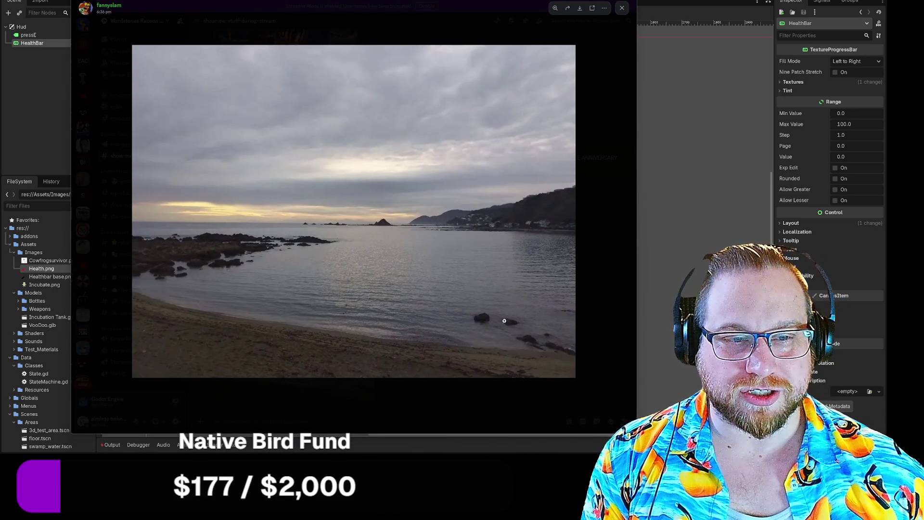
pyautogui.click(385, 223)
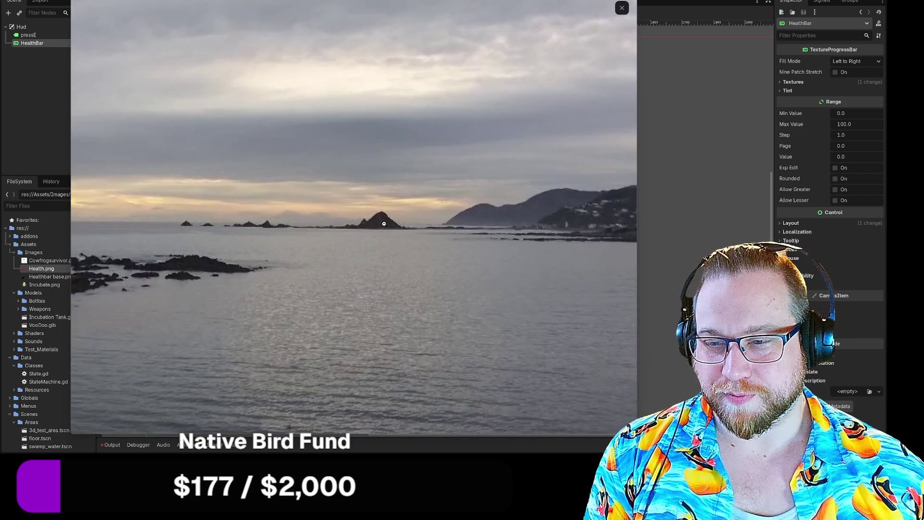
pyautogui.click(384, 224)
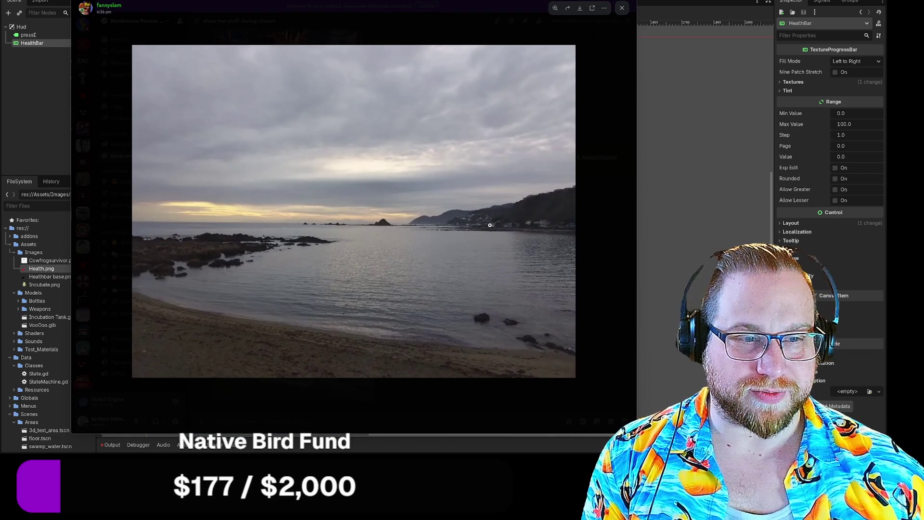
pyautogui.click(567, 219)
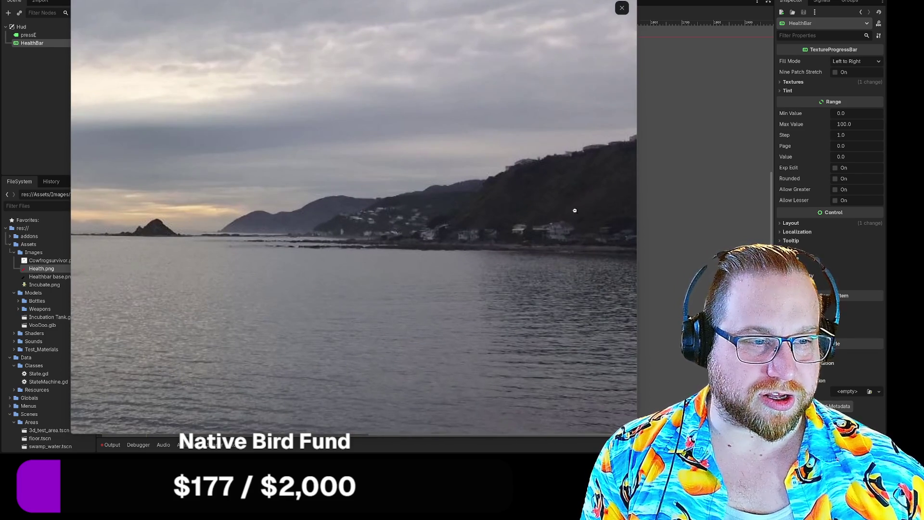
pyautogui.click(603, 271)
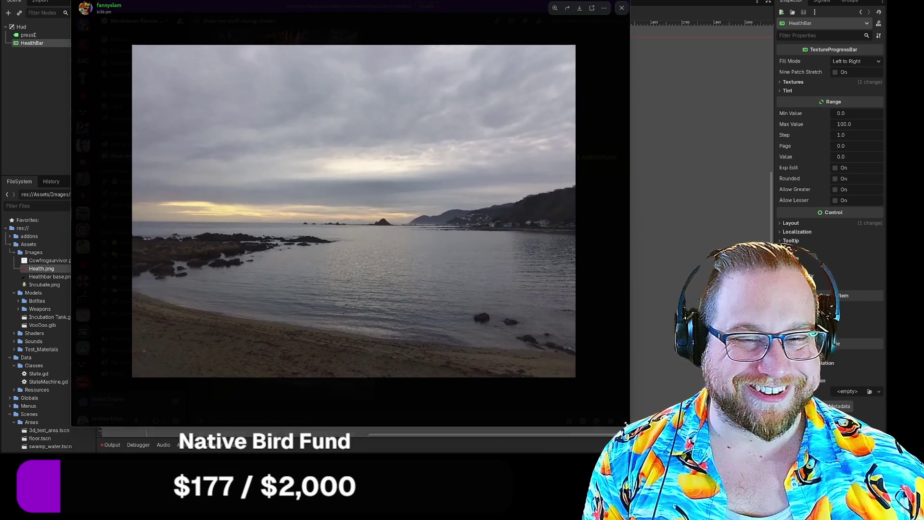
pyautogui.moveTo(637, 433)
pyautogui.mouseDown()
pyautogui.moveTo(450, 332)
pyautogui.moveTo(345, 356)
pyautogui.moveTo(400, 354)
pyautogui.moveTo(640, 385)
pyautogui.moveTo(680, 405)
pyautogui.mouseUp()
pyautogui.click(362, 220)
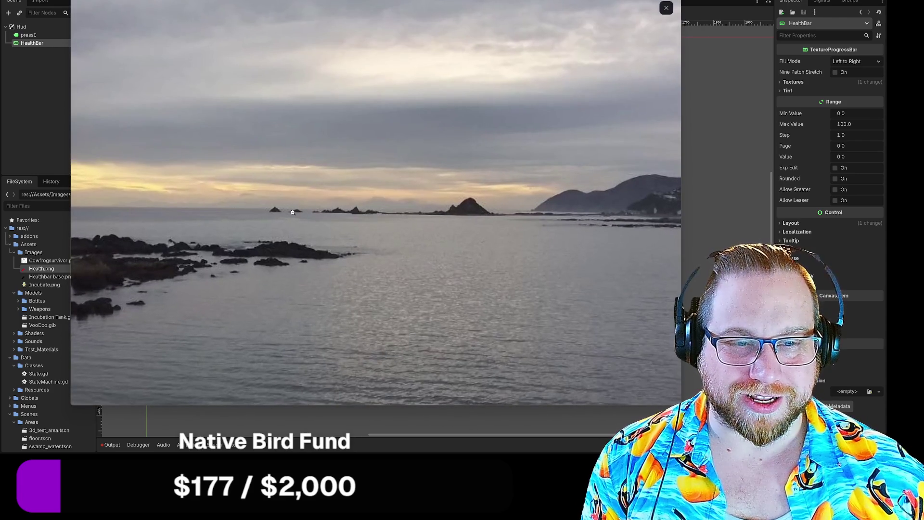
pyautogui.click(241, 207)
pyautogui.click(279, 204)
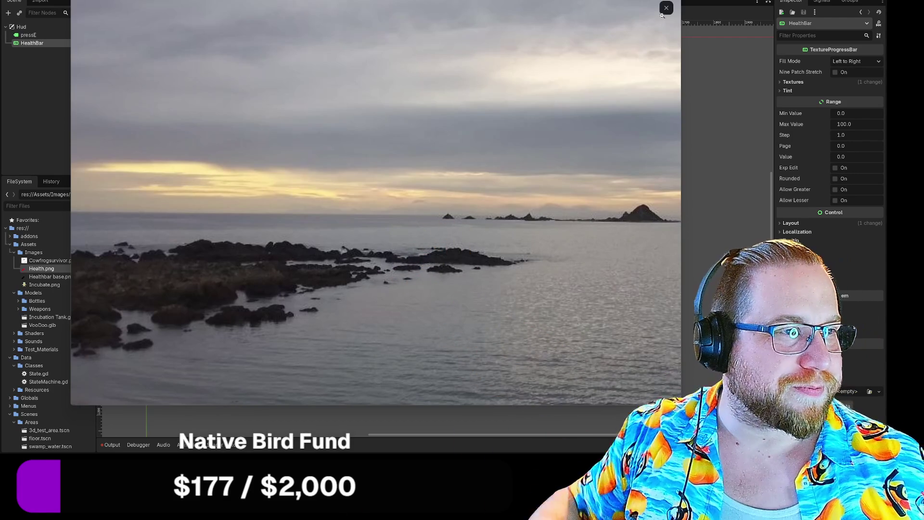
pyautogui.moveTo(592, 2); pyautogui.dragTo(535, 48)
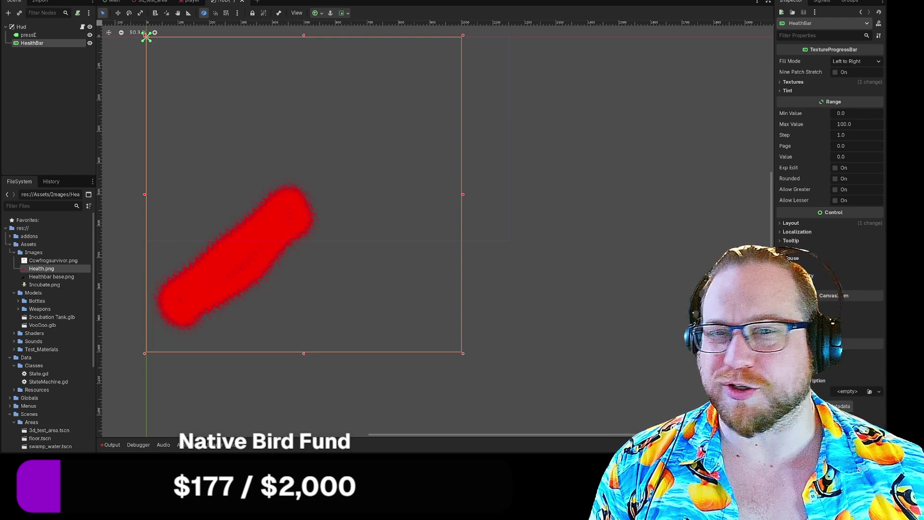
# - Add a Sprite2D child under the Hud root by searching 'spri' in Create New Node
pyautogui.rightClick(21, 27)
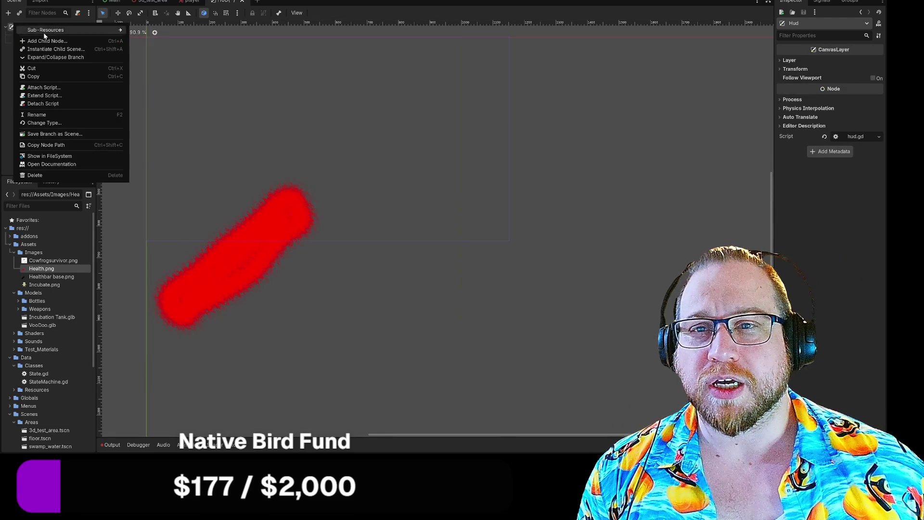
pyautogui.click(43, 42)
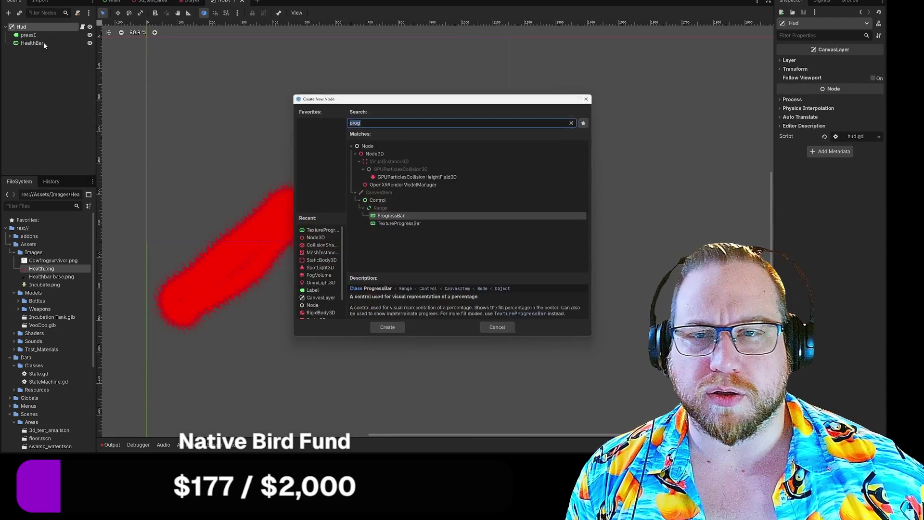
pyautogui.write('spri')
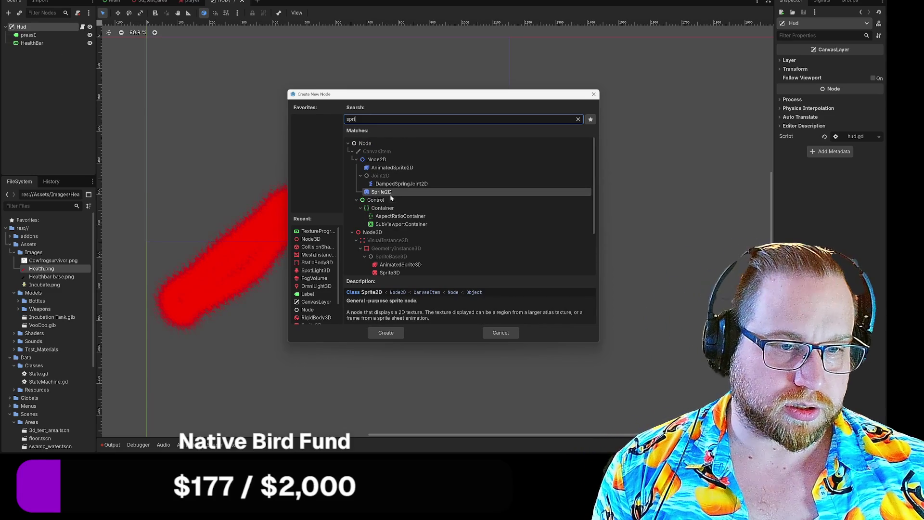
pyautogui.doubleClick(389, 193)
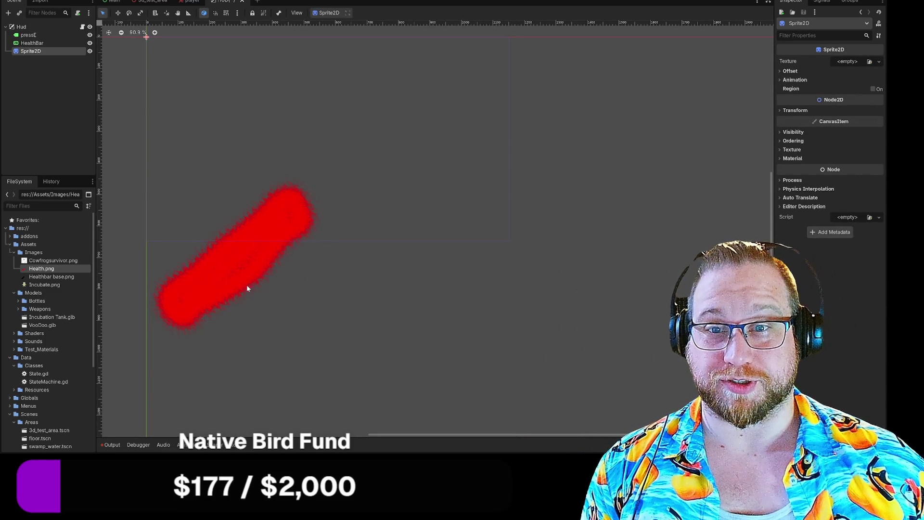
# - Apply Healthbar base.png as the Sprite2D's texture and give the node a new name
pyautogui.moveTo(51, 277)
pyautogui.mouseDown()
pyautogui.moveTo(38, 52)
pyautogui.moveTo(26, 53)
pyautogui.mouseUp()
pyautogui.rightClick(26, 54)
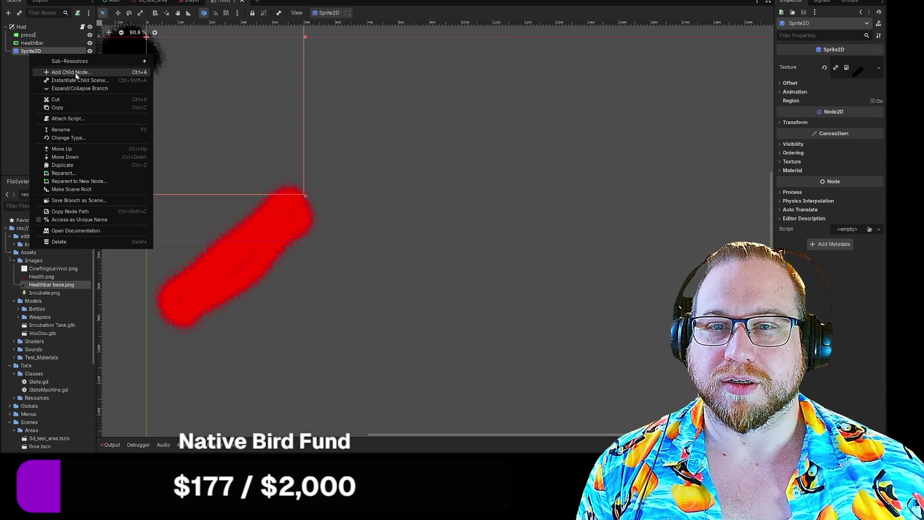
pyautogui.click(69, 130)
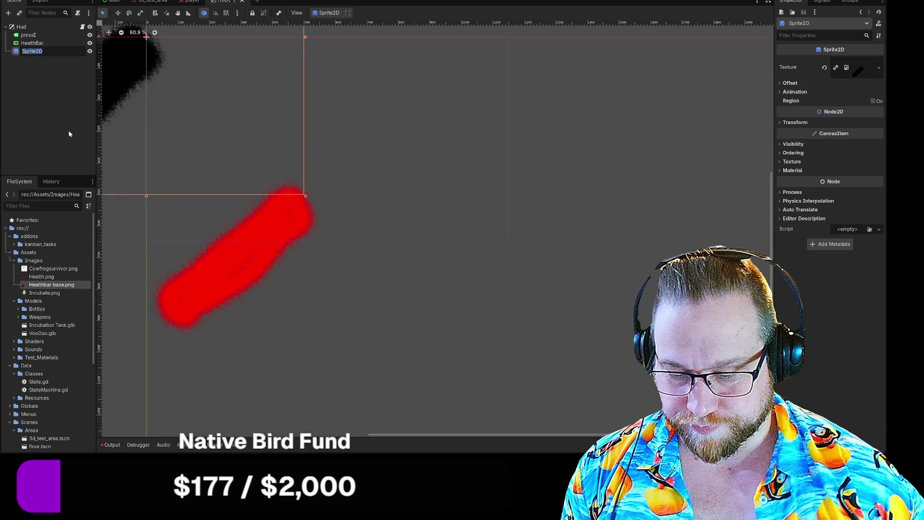
pyautogui.write('Heath')
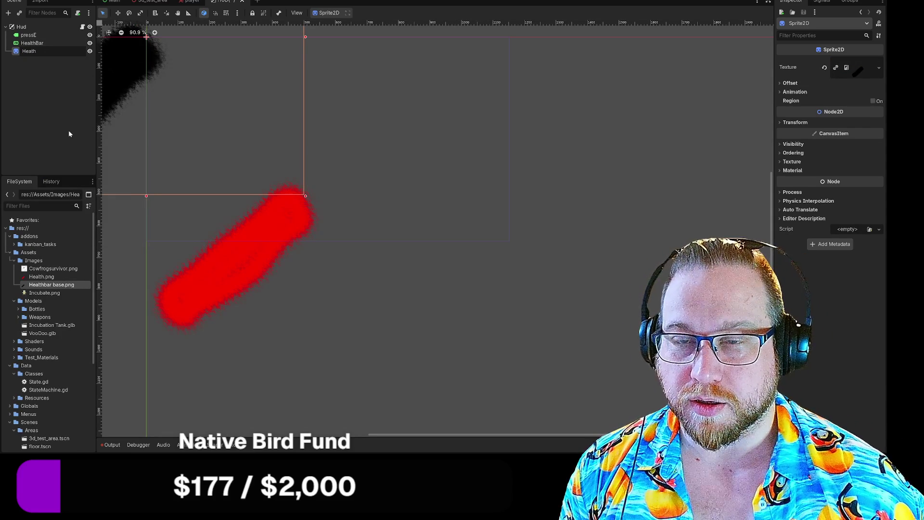
pyautogui.press('BackSpace')
pyautogui.press('BackSpace')
pyautogui.write('lthbar')
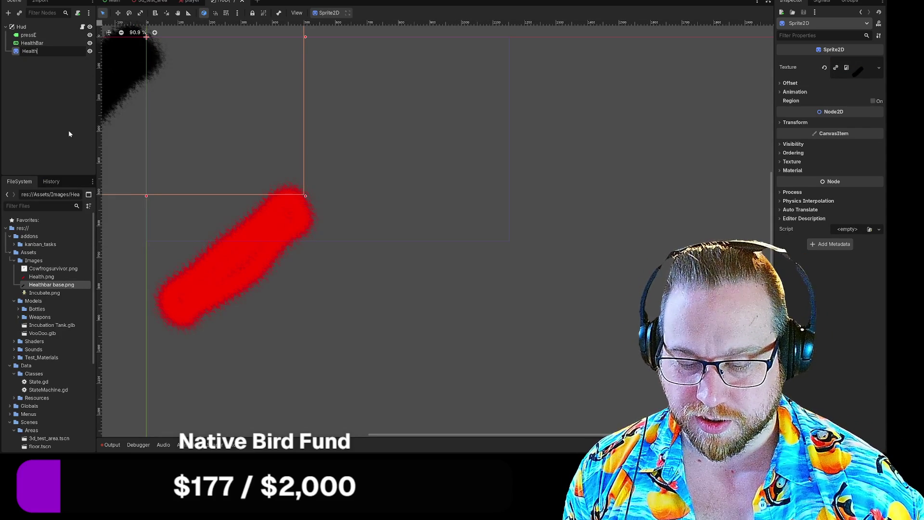
pyautogui.press('BackSpace')
pyautogui.press('BackSpace')
pyautogui.press('BackSpace')
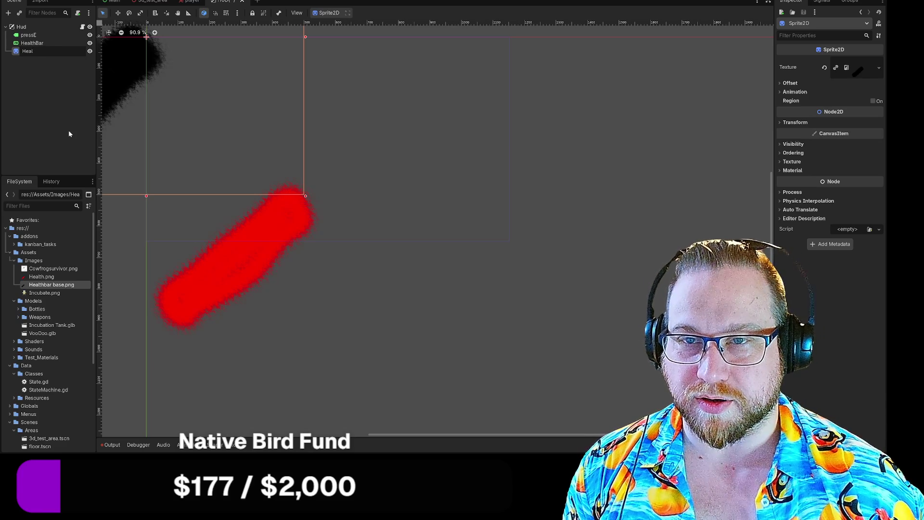
pyautogui.write('H')
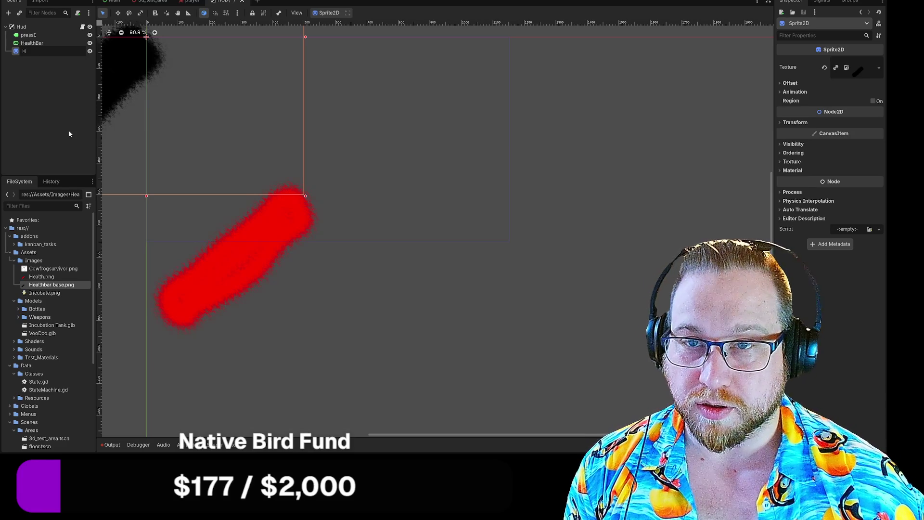
pyautogui.write('ealth')
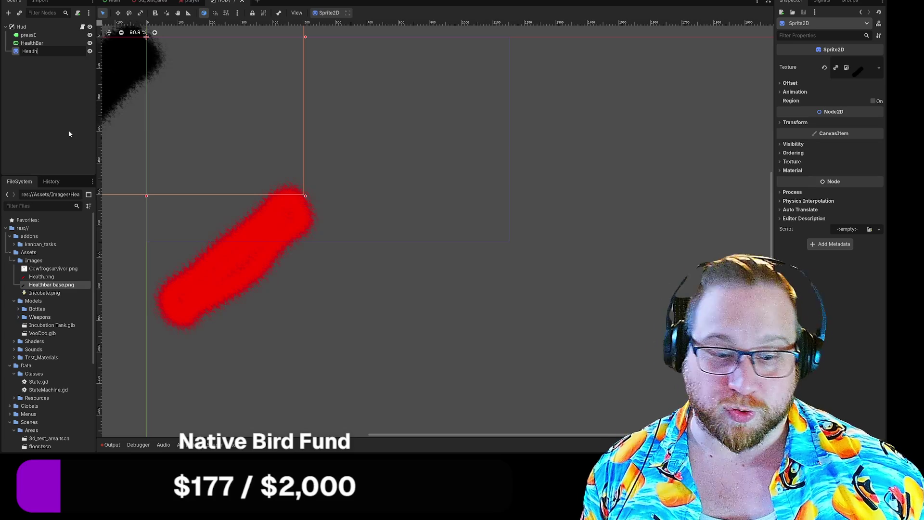
pyautogui.press('Return')
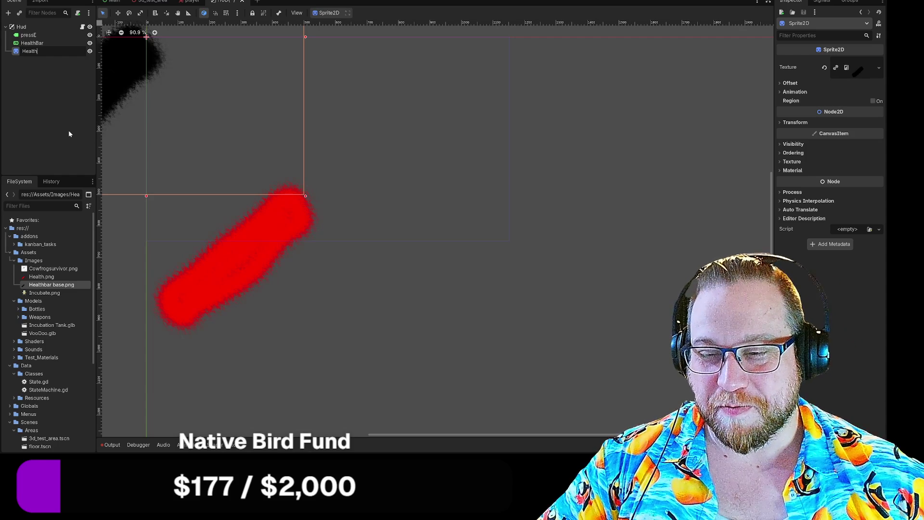
# - Rename the sprite to Health and reselect it on the canvas
pyautogui.press('F2')
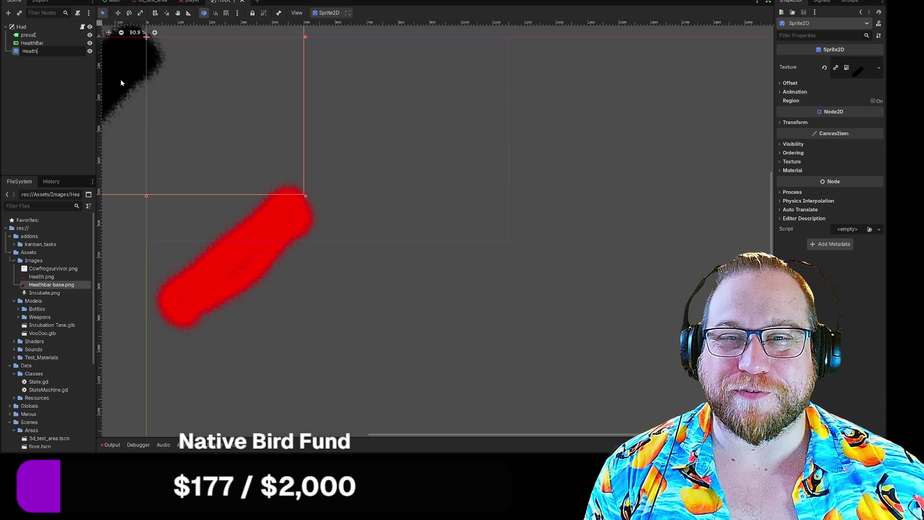
pyautogui.press('Return')
pyautogui.click(181, 89)
pyautogui.click(125, 65)
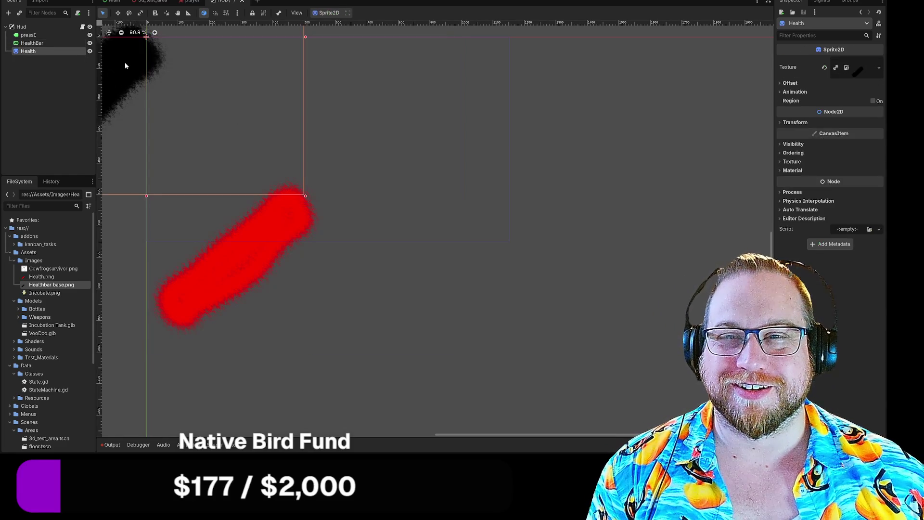
# - Move the black Health sprite toward the canvas middle and scale it down
pyautogui.moveTo(146, 91)
pyautogui.mouseDown()
pyautogui.moveTo(308, 157)
pyautogui.moveTo(274, 125)
pyautogui.mouseUp()
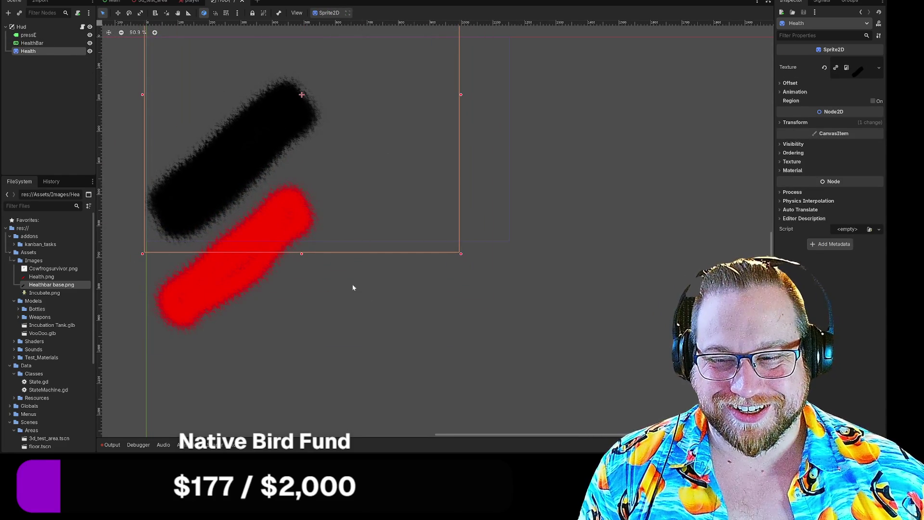
pyautogui.scroll(1, 369, 308)
pyautogui.scroll(5, 400, 289)
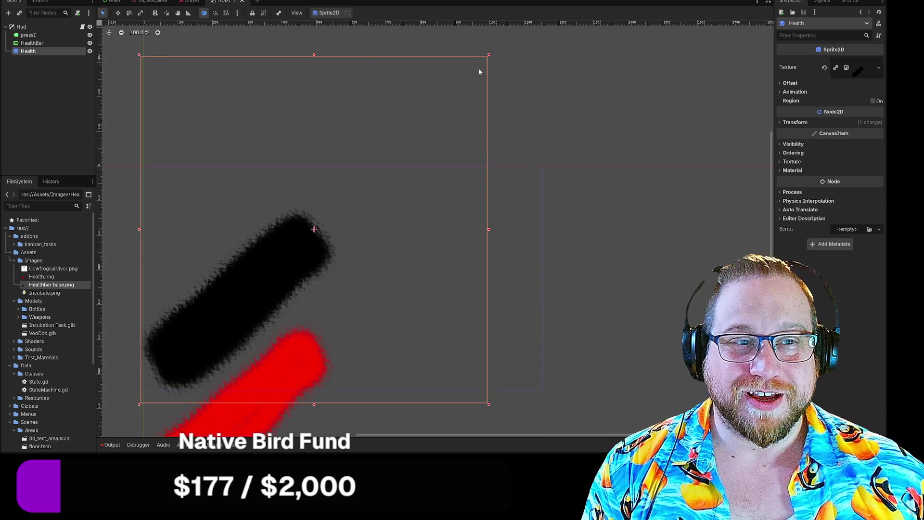
pyautogui.moveTo(488, 56)
pyautogui.mouseDown()
pyautogui.moveTo(360, 260)
pyautogui.moveTo(327, 277)
pyautogui.mouseUp()
pyautogui.moveTo(204, 340)
pyautogui.mouseDown()
pyautogui.moveTo(215, 320)
pyautogui.moveTo(208, 324)
pyautogui.mouseUp()
# - Set HealthBar's Custom Minimum Size height to 10 px and move it over the black bar
pyautogui.scroll(-2, 410, 280)
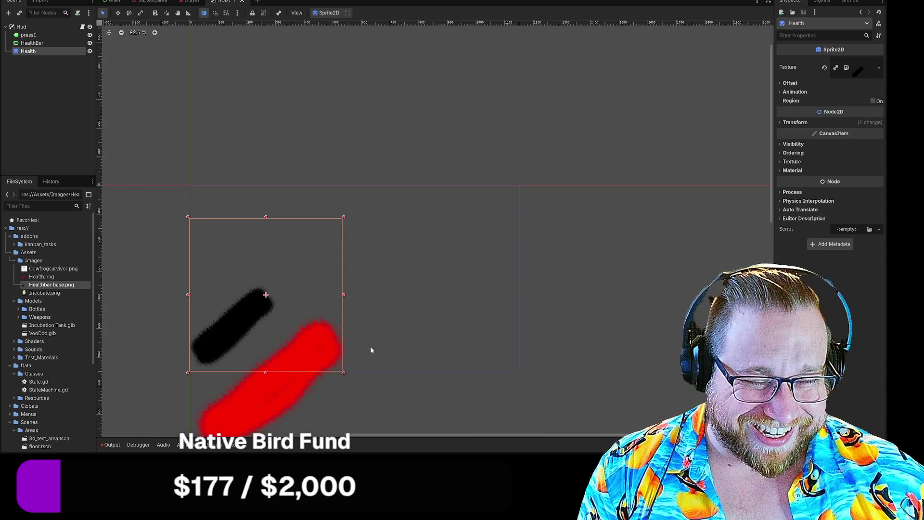
pyautogui.click(282, 402)
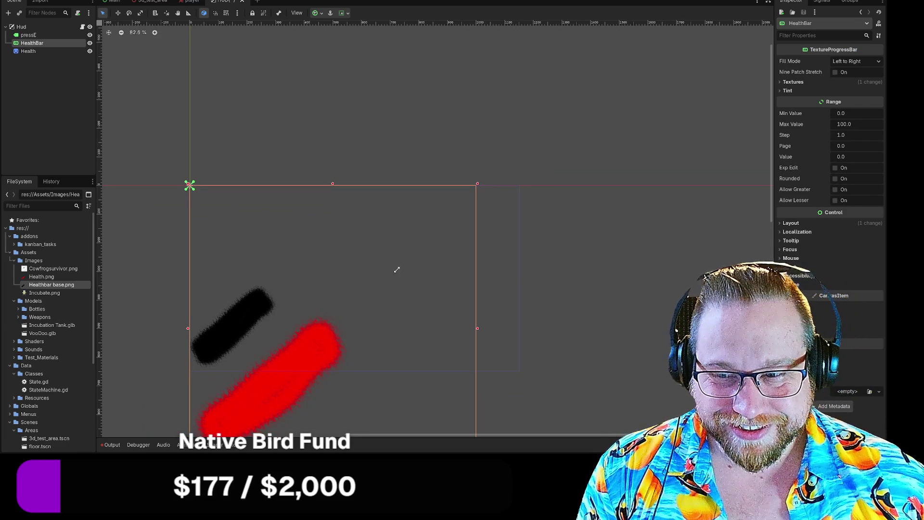
pyautogui.moveTo(423, 153); pyautogui.dragTo(417, 83)
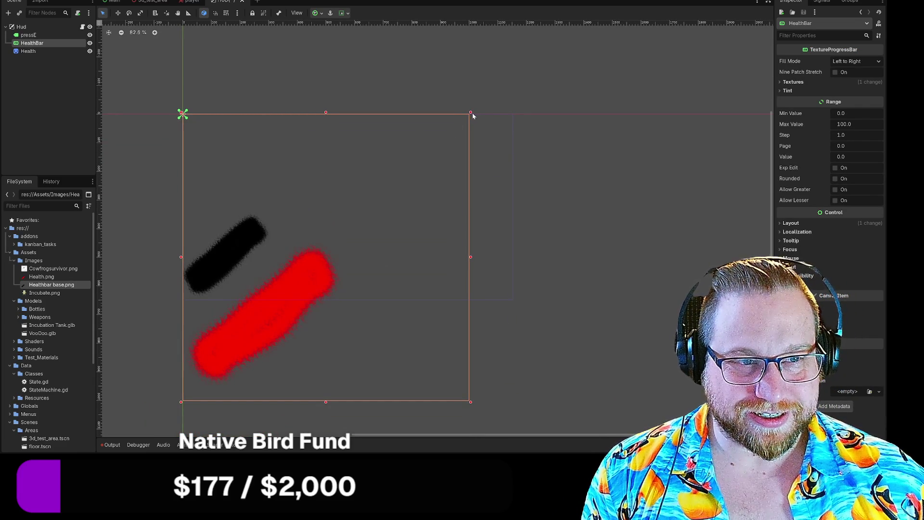
pyautogui.moveTo(471, 113); pyautogui.dragTo(470, 113)
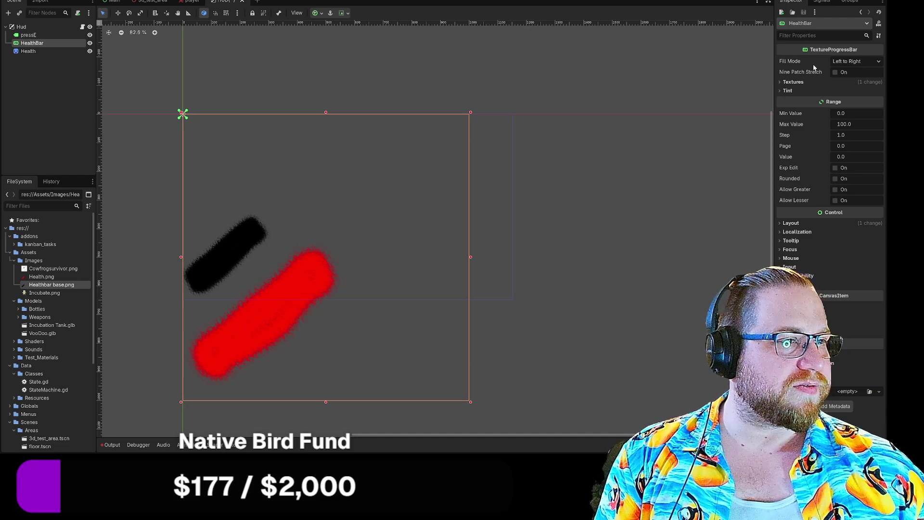
pyautogui.click(781, 83)
pyautogui.click(781, 83)
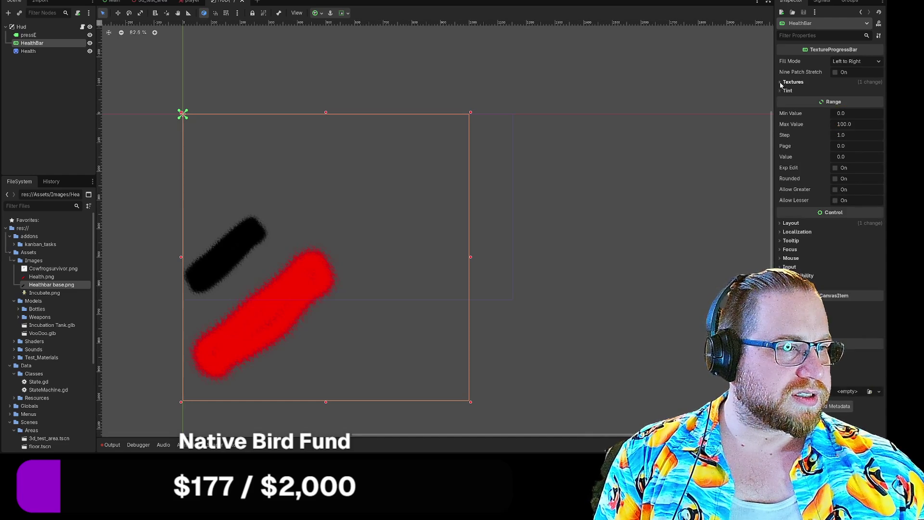
pyautogui.click(783, 224)
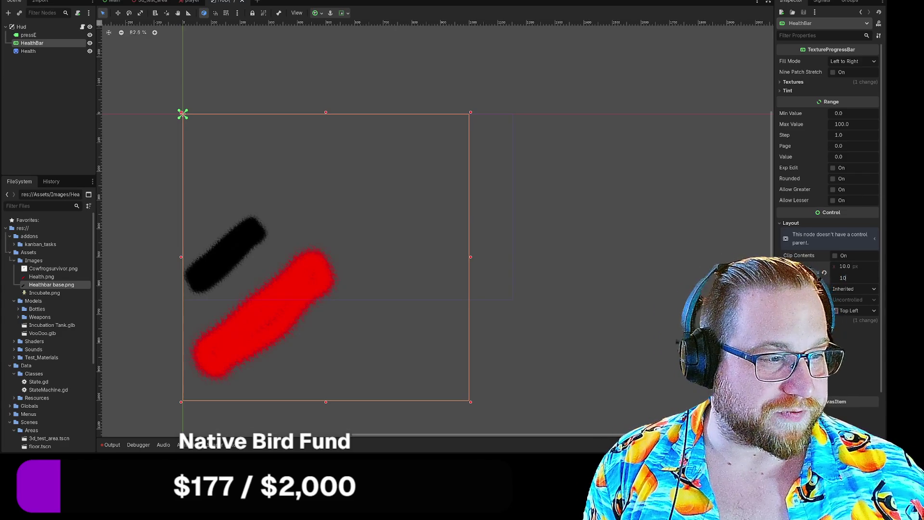
pyautogui.click(279, 295)
pyautogui.click(279, 296)
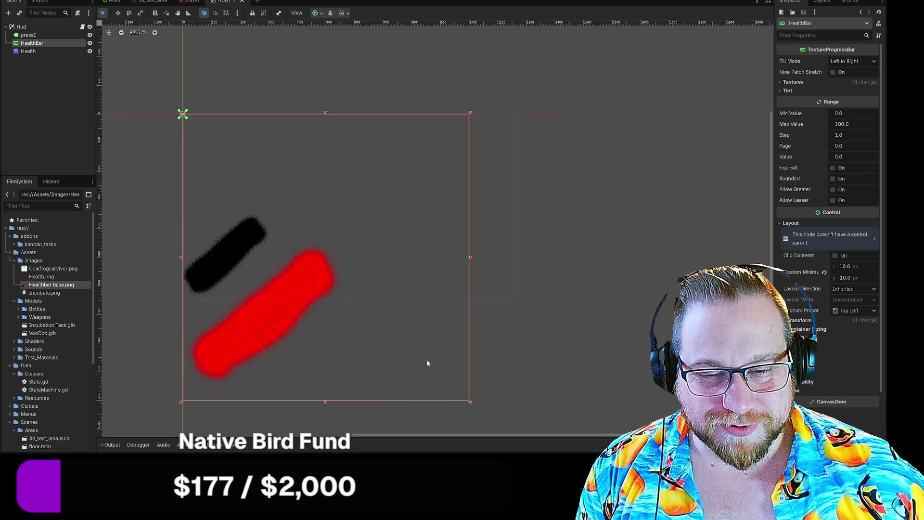
pyautogui.moveTo(262, 320)
pyautogui.mouseDown()
pyautogui.moveTo(279, 262)
pyautogui.moveTo(249, 241)
pyautogui.mouseUp()
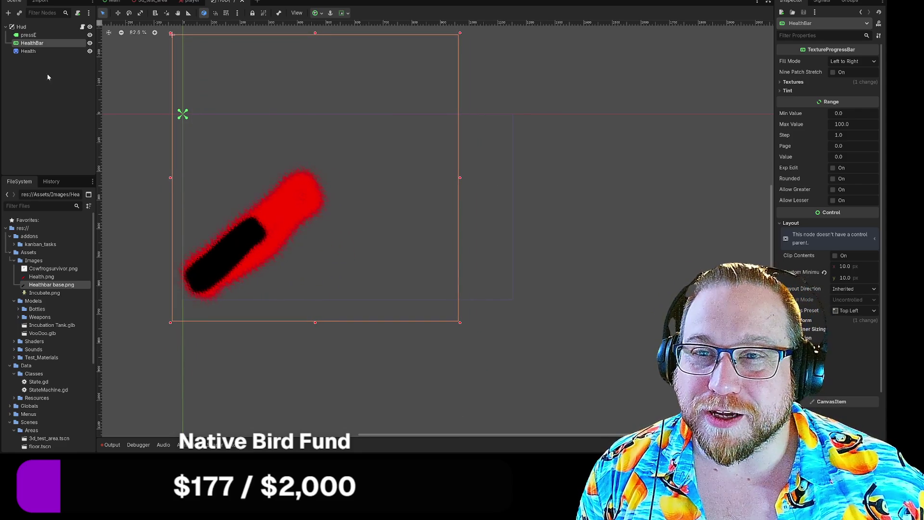
# - Reparent HealthBar under the Health sprite and line the red bar up over the black base
pyautogui.moveTo(30, 51); pyautogui.dragTo(34, 44)
pyautogui.moveTo(207, 150)
pyautogui.mouseDown()
pyautogui.moveTo(272, 206)
pyautogui.moveTo(224, 248)
pyautogui.mouseUp()
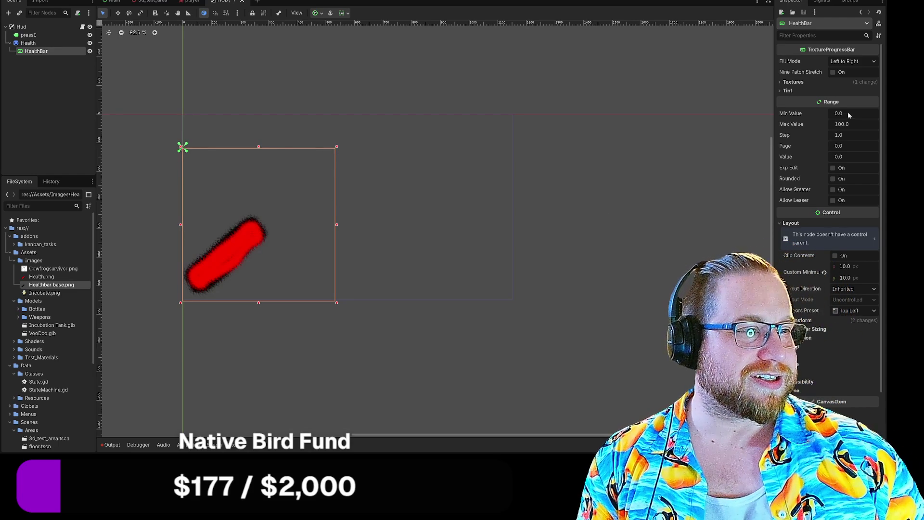
# - Set the HealthBar's Range Value to 100
pyautogui.click(846, 147)
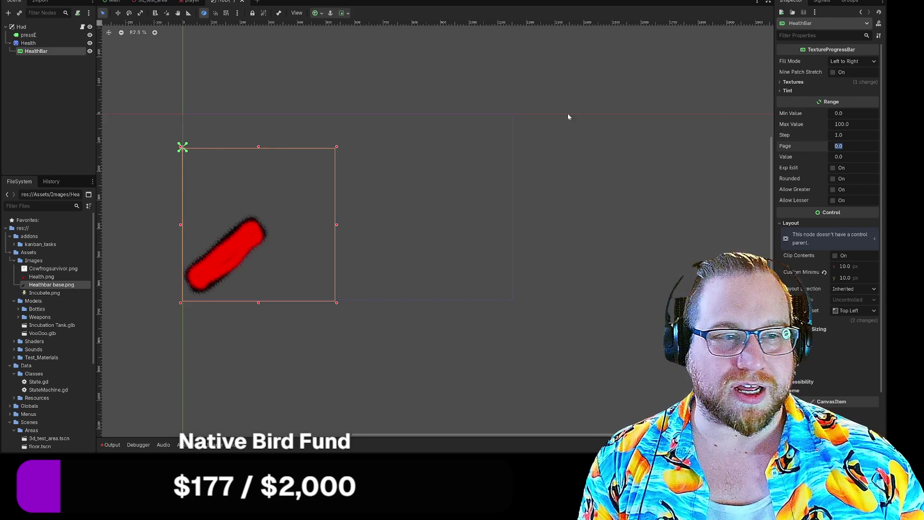
pyautogui.click(846, 158)
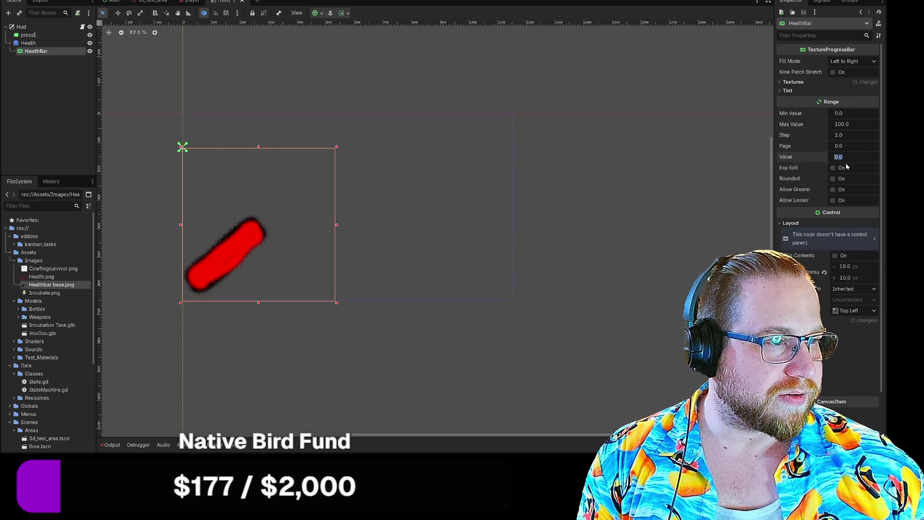
pyautogui.write('1')
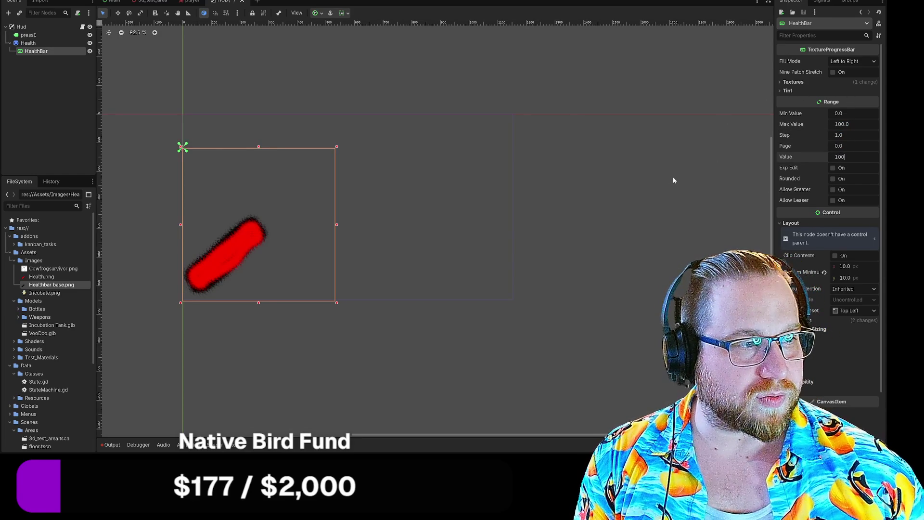
pyautogui.press('Return')
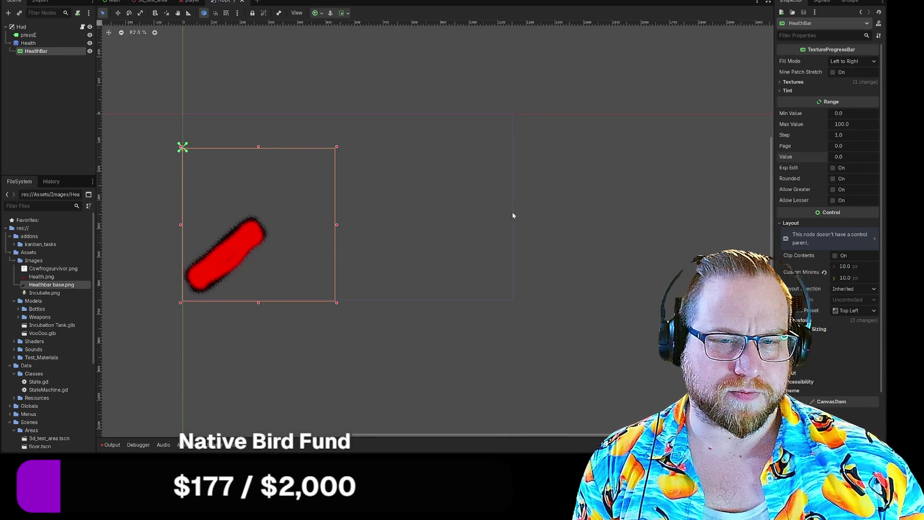
# - Turn Nine Patch Stretch on, inspect Stretch Margin and Textures, then turn it off
pyautogui.click(512, 216)
pyautogui.click(31, 55)
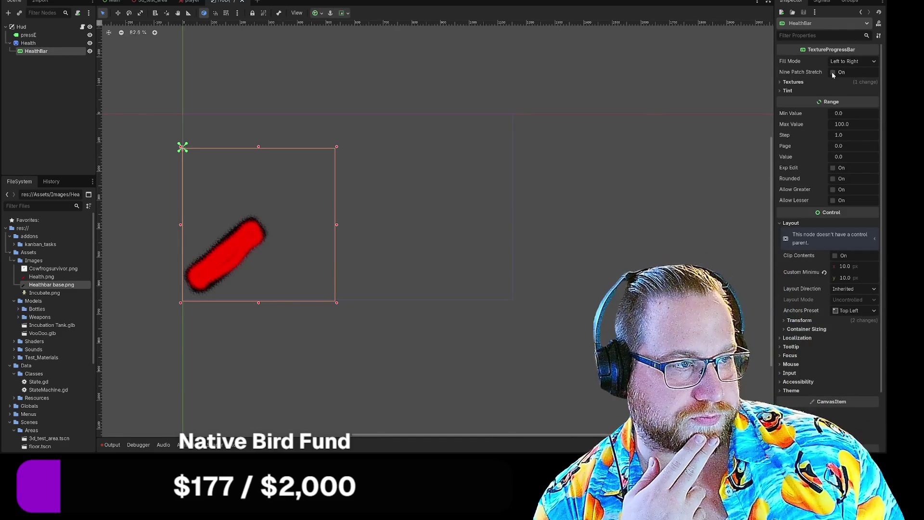
pyautogui.click(833, 72)
pyautogui.click(780, 82)
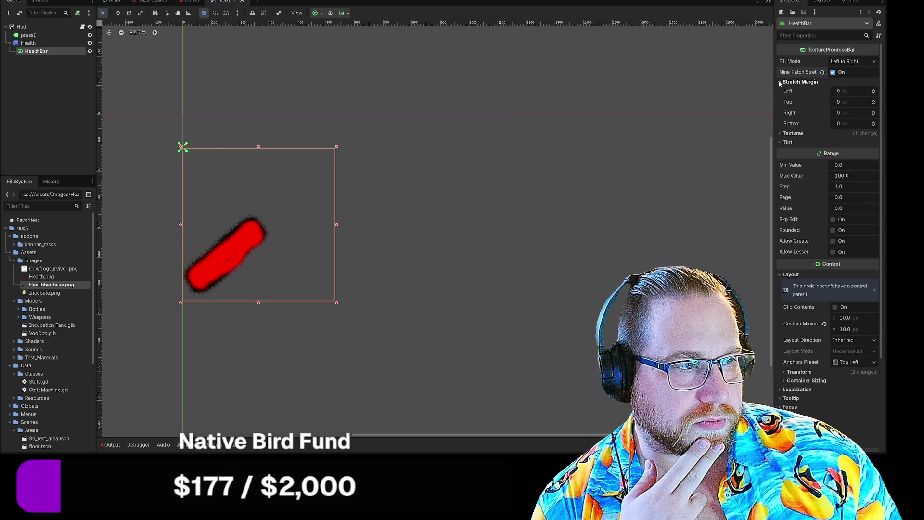
pyautogui.click(790, 81)
pyautogui.click(792, 90)
pyautogui.click(792, 90)
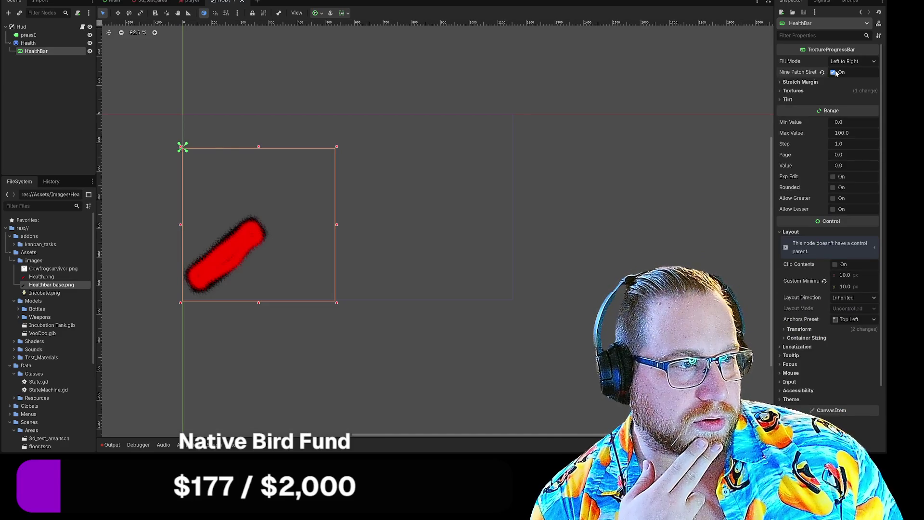
pyautogui.click(834, 72)
pyautogui.click(781, 82)
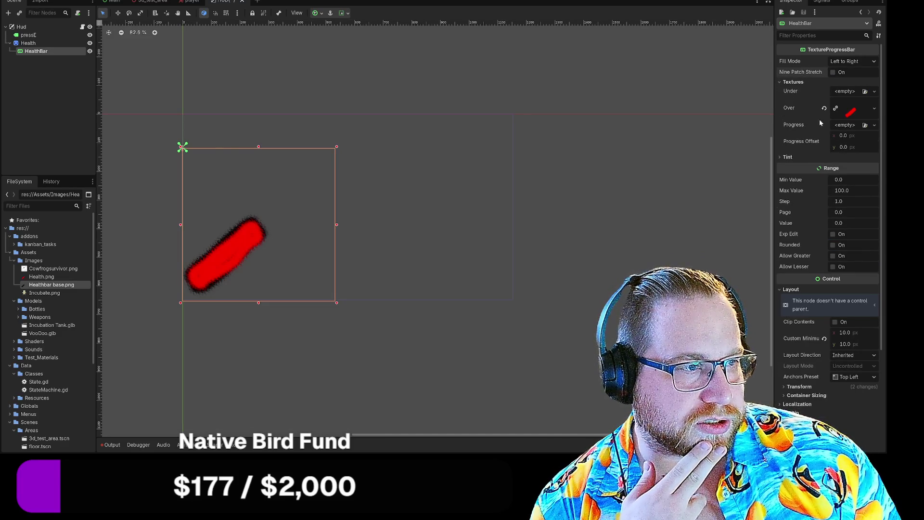
# - Clear the red Health.png from the HealthBar's Over texture slot
pyautogui.click(872, 113)
pyautogui.click(840, 112)
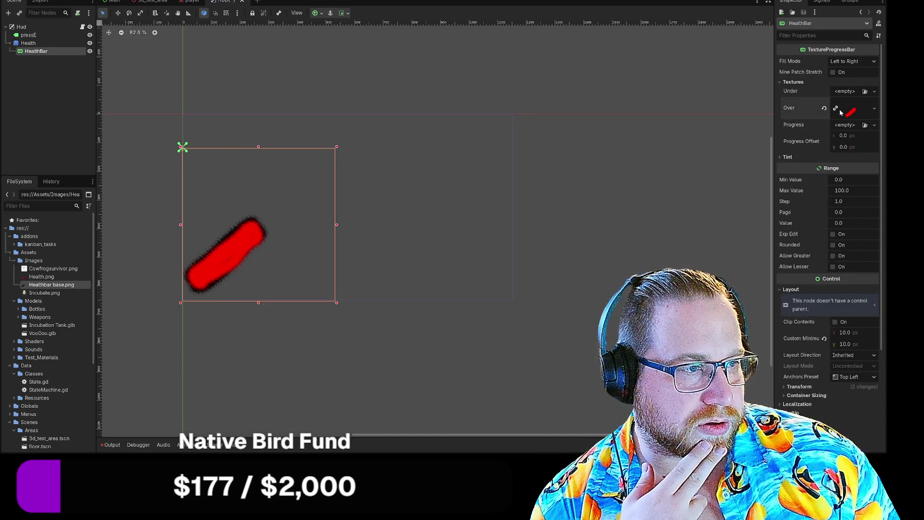
pyautogui.click(849, 126)
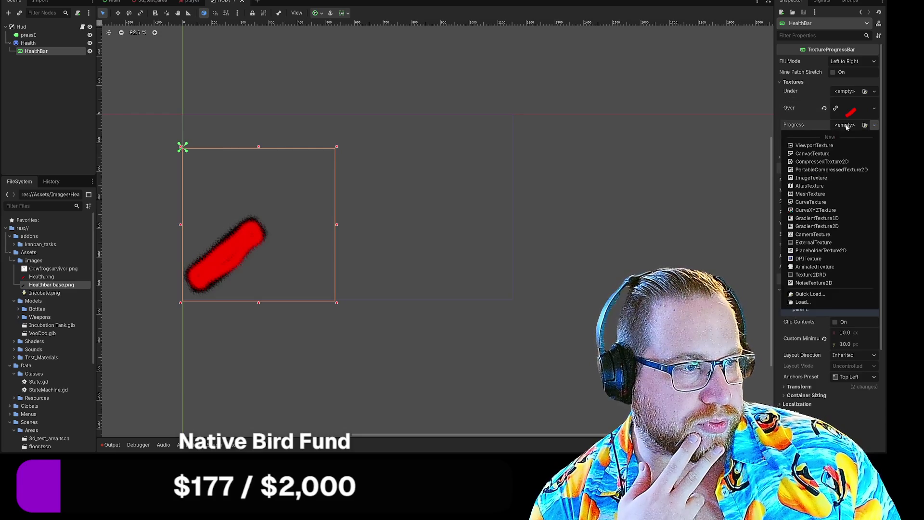
pyautogui.click(828, 115)
pyautogui.click(825, 109)
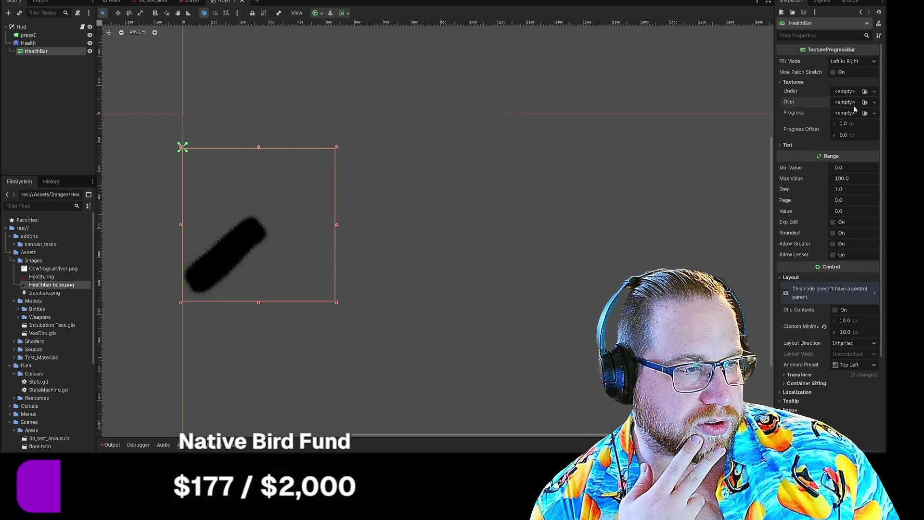
# - Load Health.png into the HealthBar's Progress texture slot
pyautogui.click(866, 91)
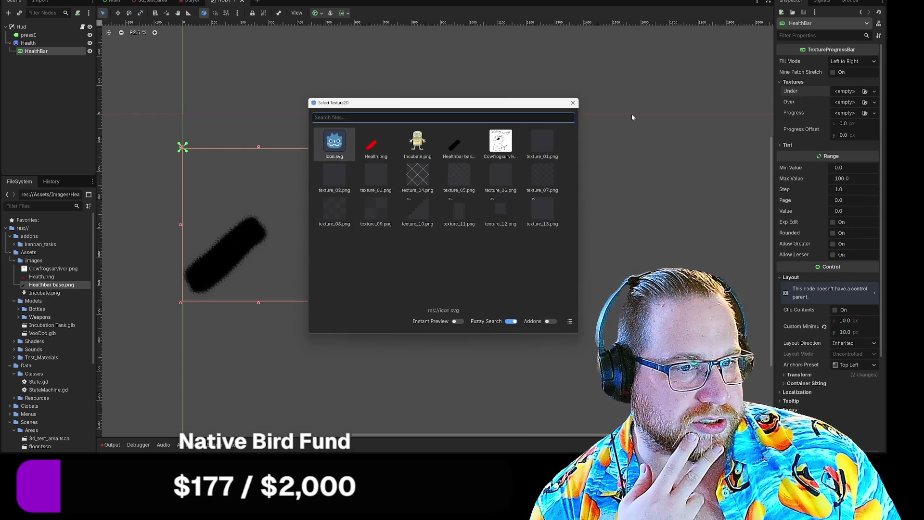
pyautogui.click(574, 103)
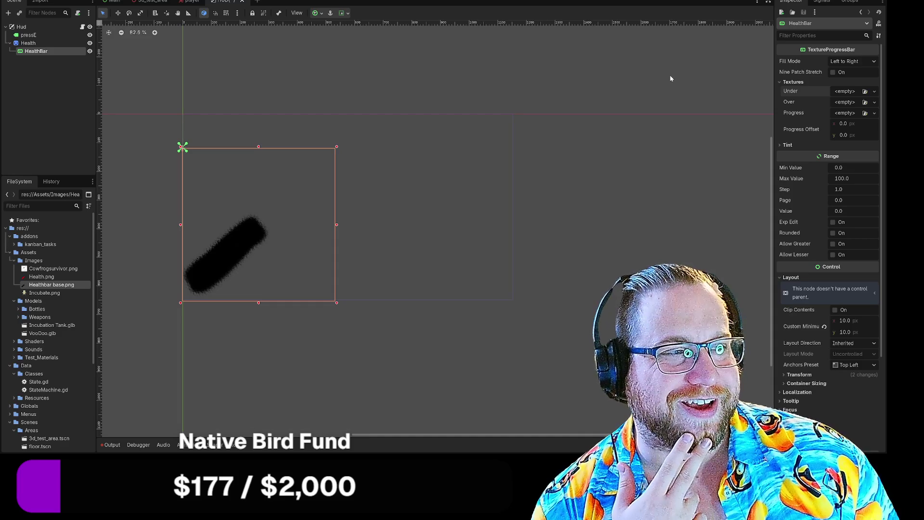
pyautogui.click(865, 114)
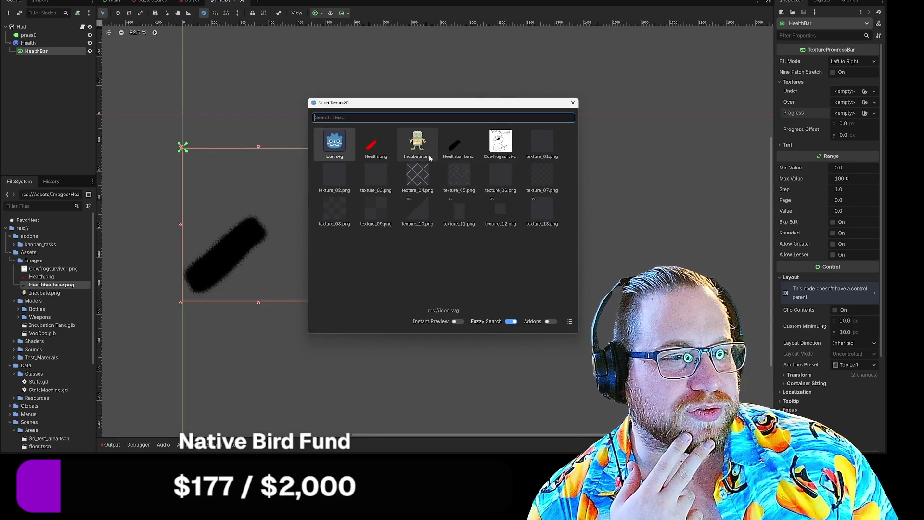
pyautogui.doubleClick(376, 145)
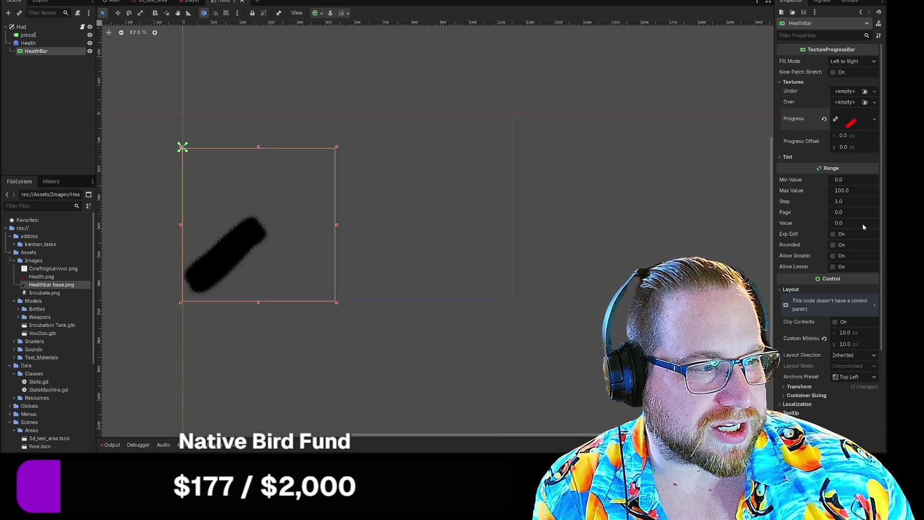
# - Try a HealthBar Value of 50, then settle on 20 and reselect the HealthBar
pyautogui.click(846, 212)
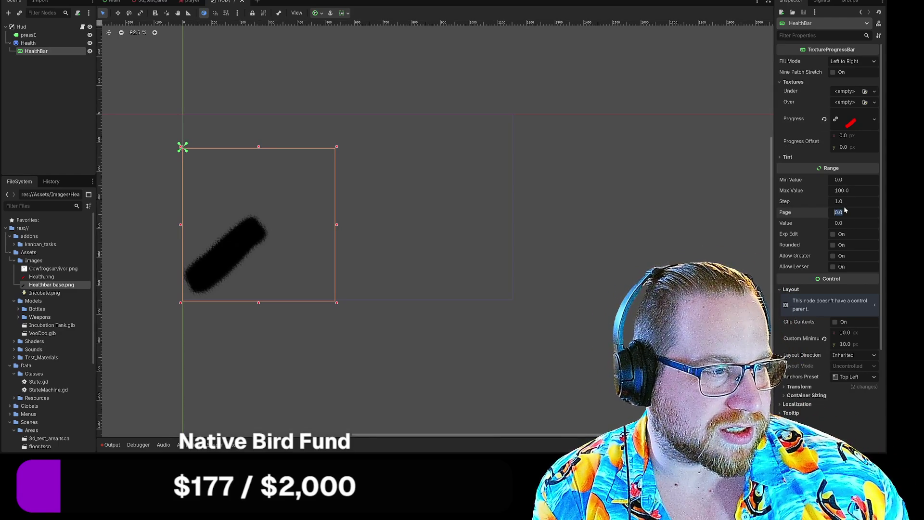
pyautogui.press('Return')
pyautogui.click(845, 223)
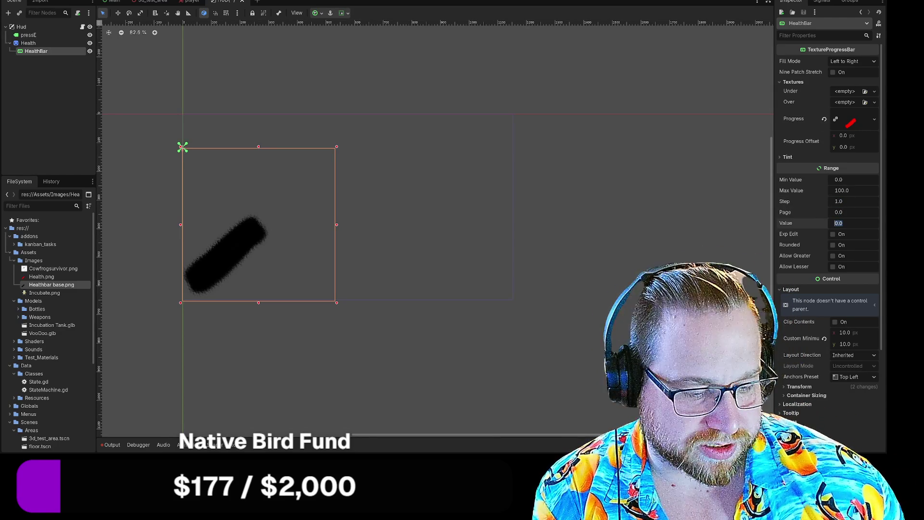
pyautogui.write('50')
pyautogui.press('Return')
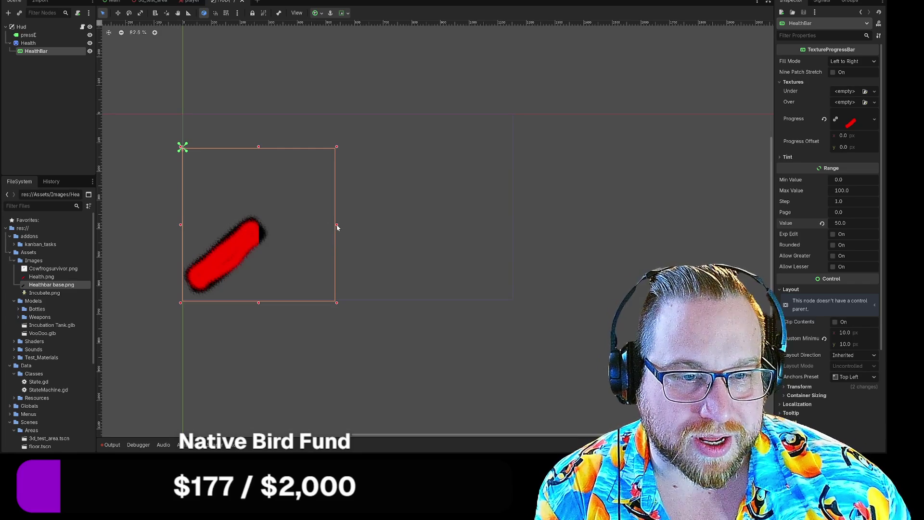
pyautogui.click(851, 222)
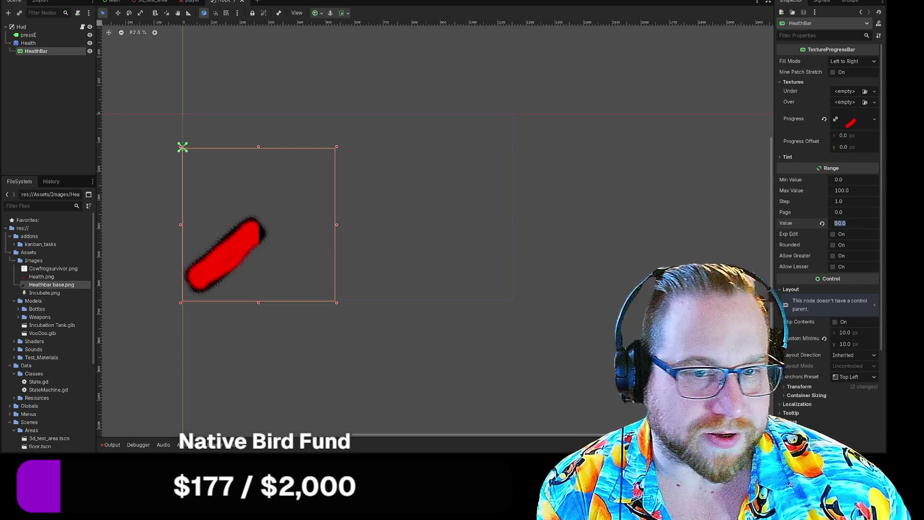
pyautogui.write('20')
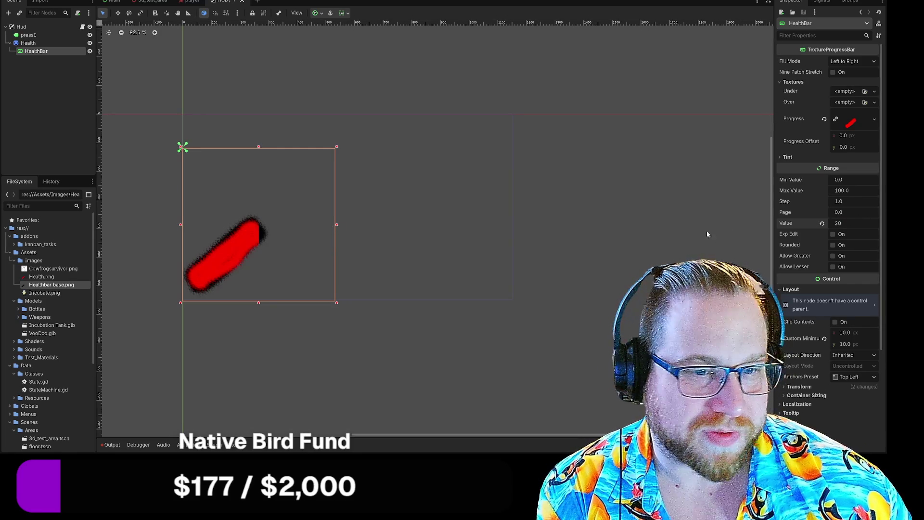
pyautogui.click(676, 233)
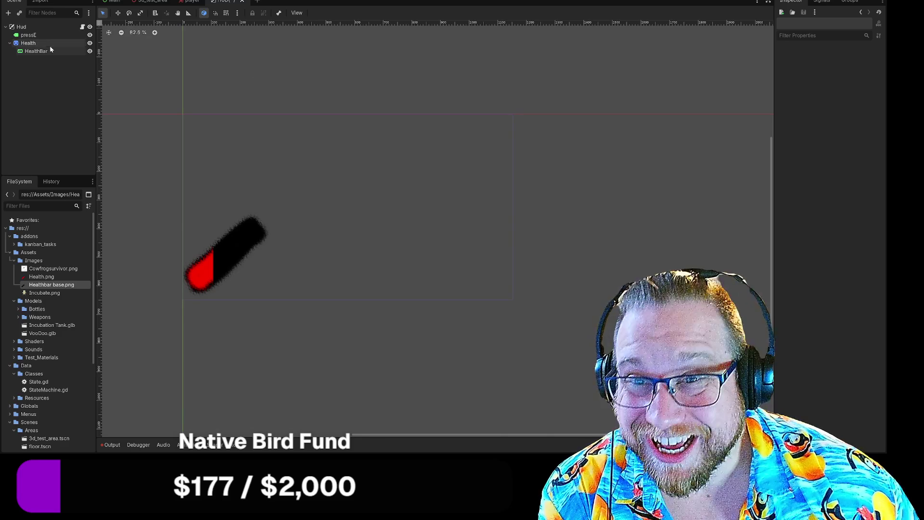
pyautogui.click(36, 51)
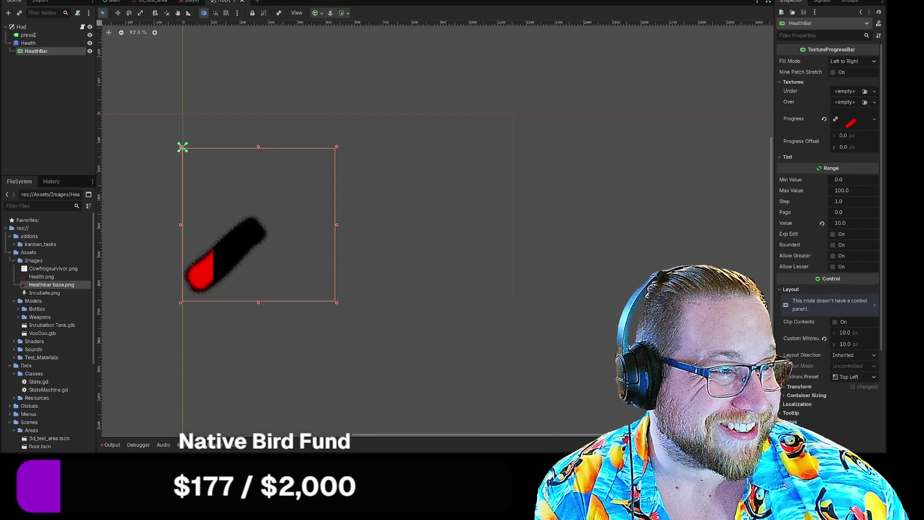
pyautogui.click(874, 120)
pyautogui.click(875, 123)
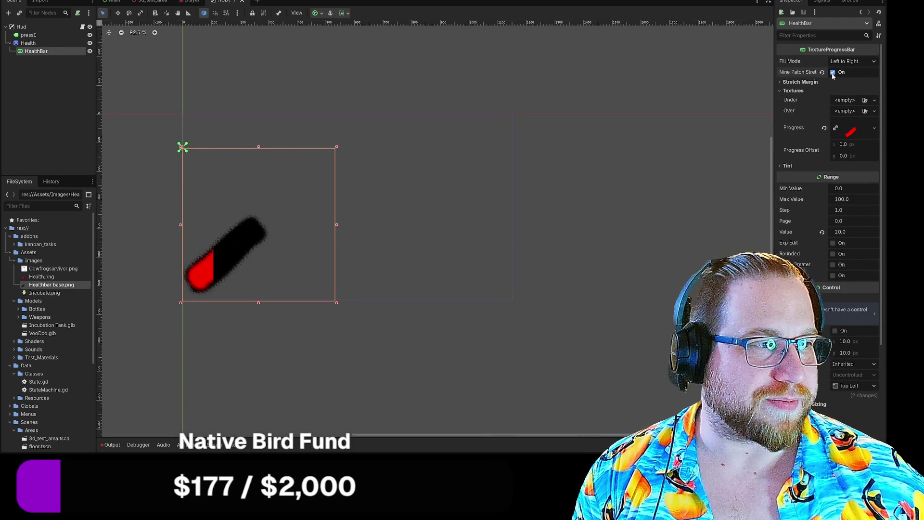
# - Enable Nine Patch Stretch on the HealthBar, toggling Rounded on and back off
pyautogui.click(833, 71)
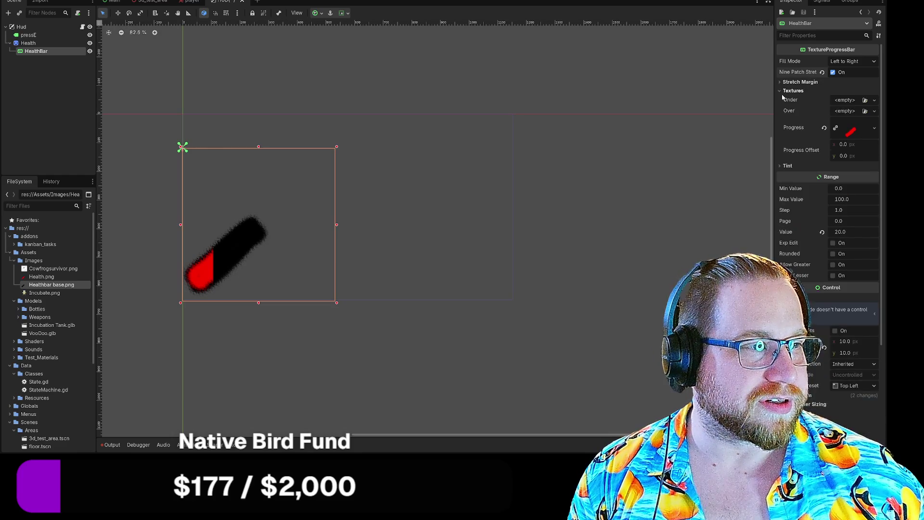
pyautogui.click(783, 82)
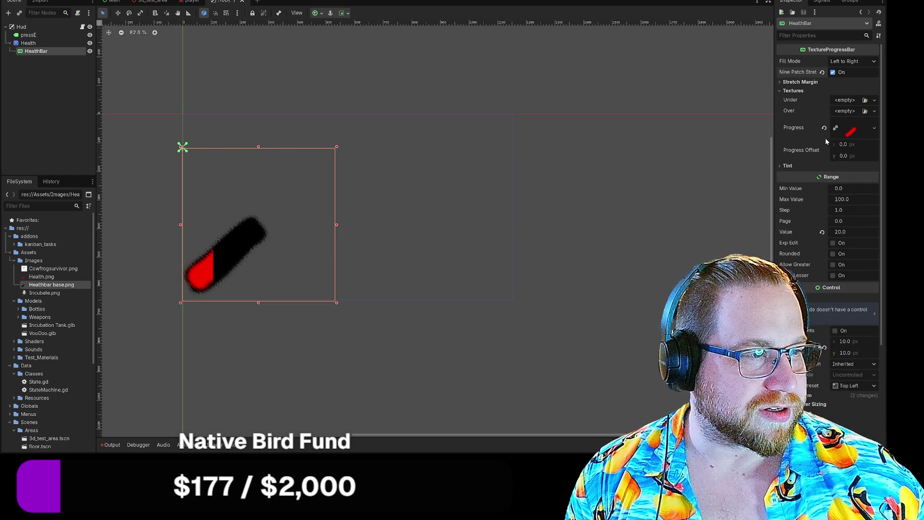
pyautogui.click(850, 130)
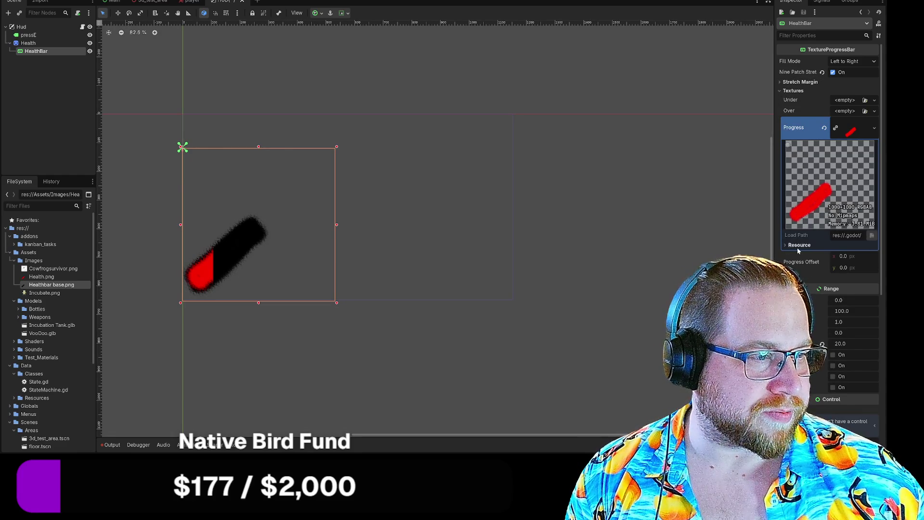
pyautogui.click(795, 128)
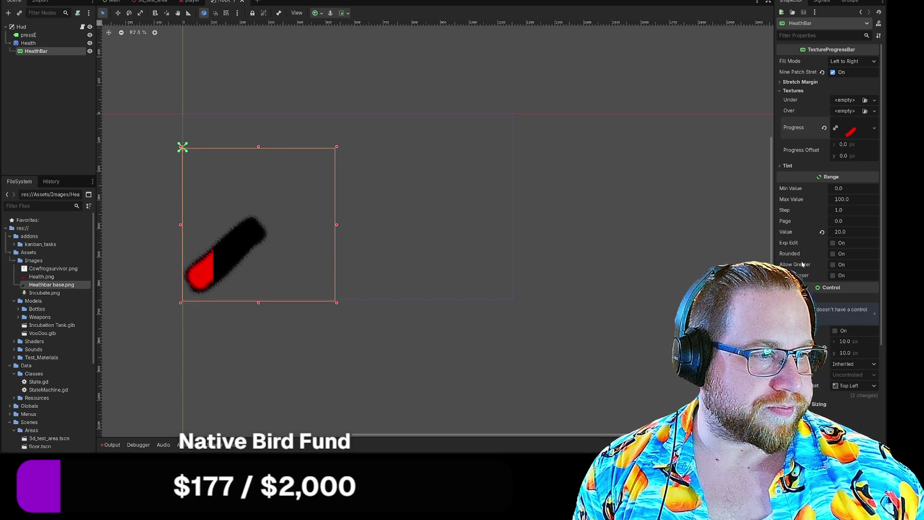
pyautogui.click(833, 254)
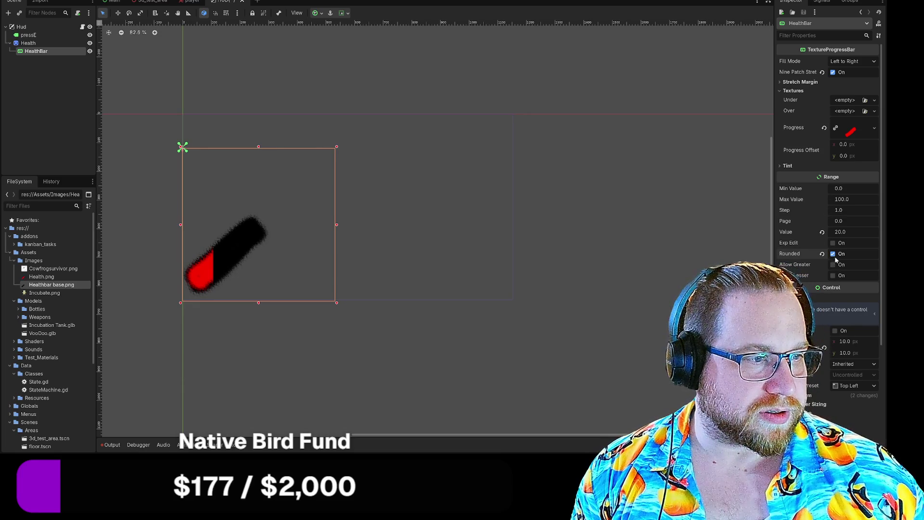
pyautogui.click(834, 254)
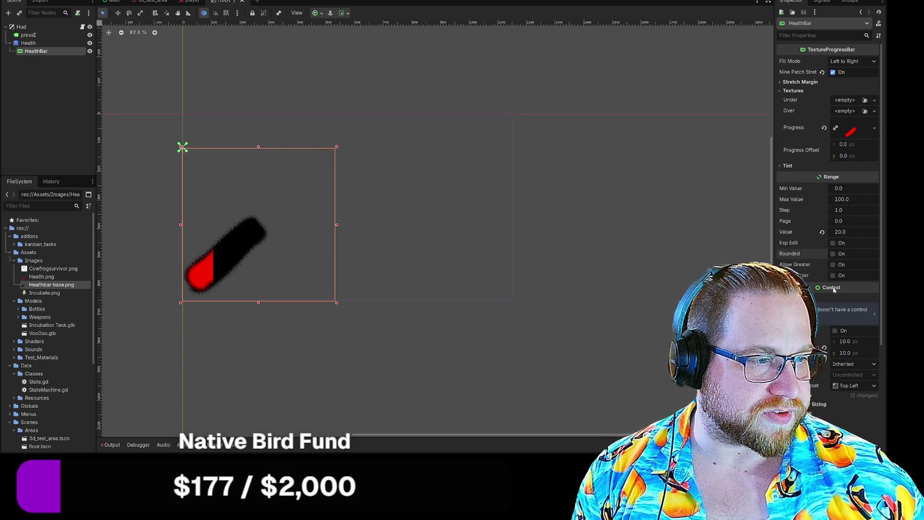
# - Shrink the HealthBar box from its corner and move it down about 60 px
pyautogui.scroll(-3, 813, 279)
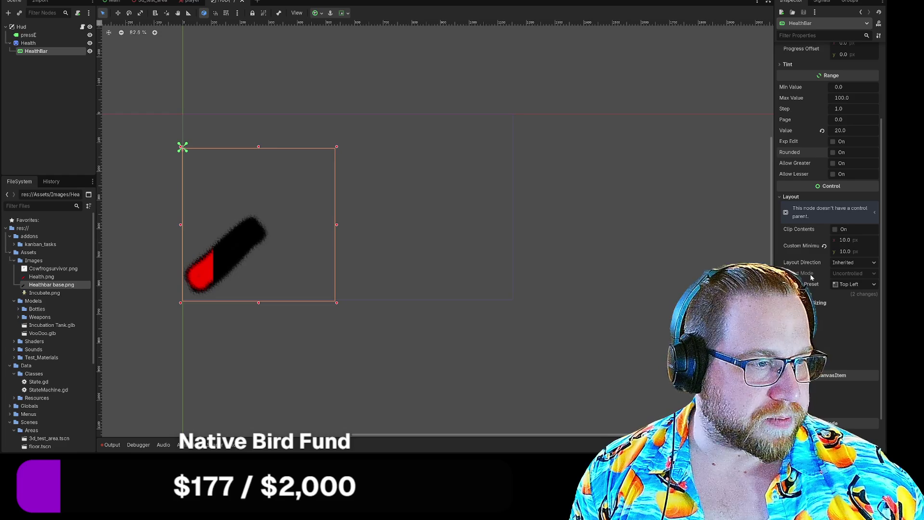
pyautogui.scroll(2, 825, 266)
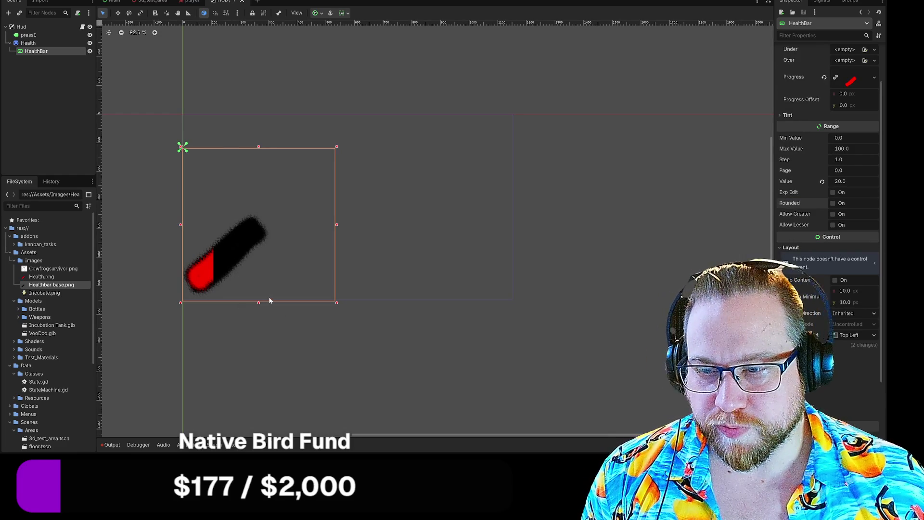
pyautogui.moveTo(337, 303); pyautogui.dragTo(303, 269)
pyautogui.moveTo(219, 202); pyautogui.dragTo(223, 227)
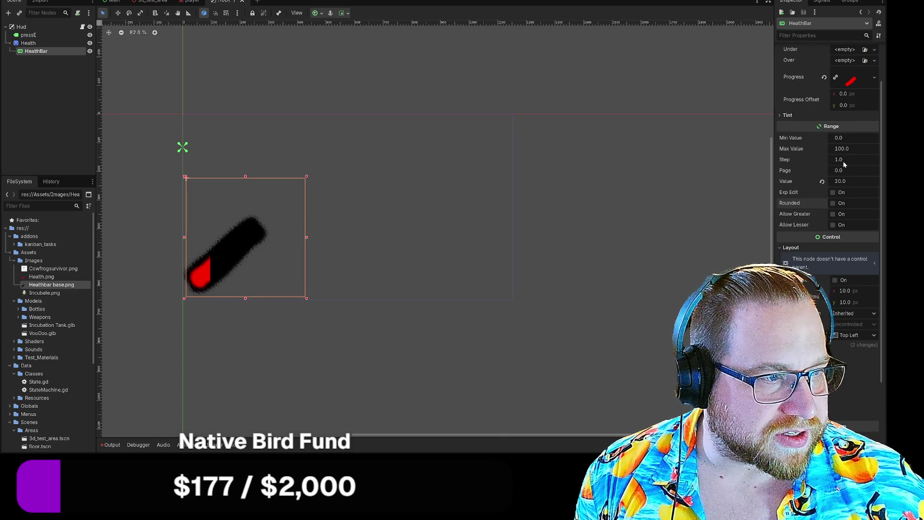
# - Set the HealthBar's Value to 90
pyautogui.click(847, 181)
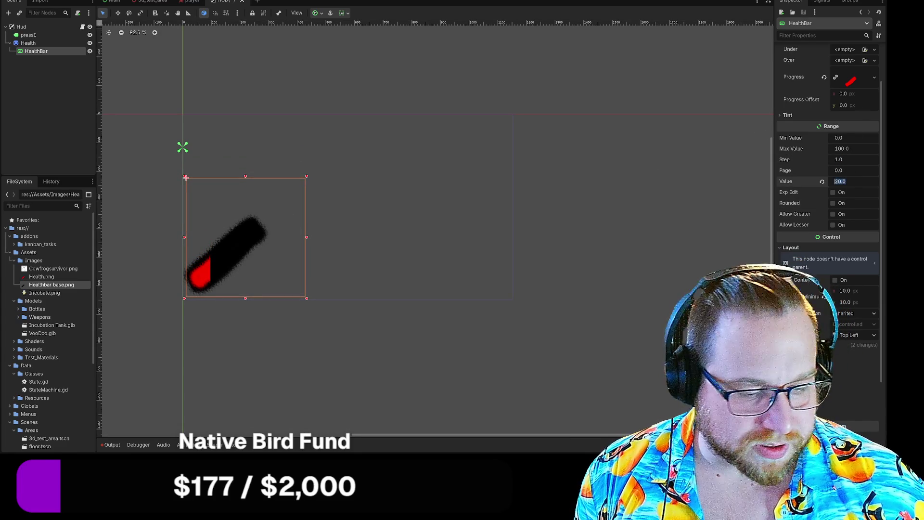
pyautogui.write('90')
pyautogui.press('Return')
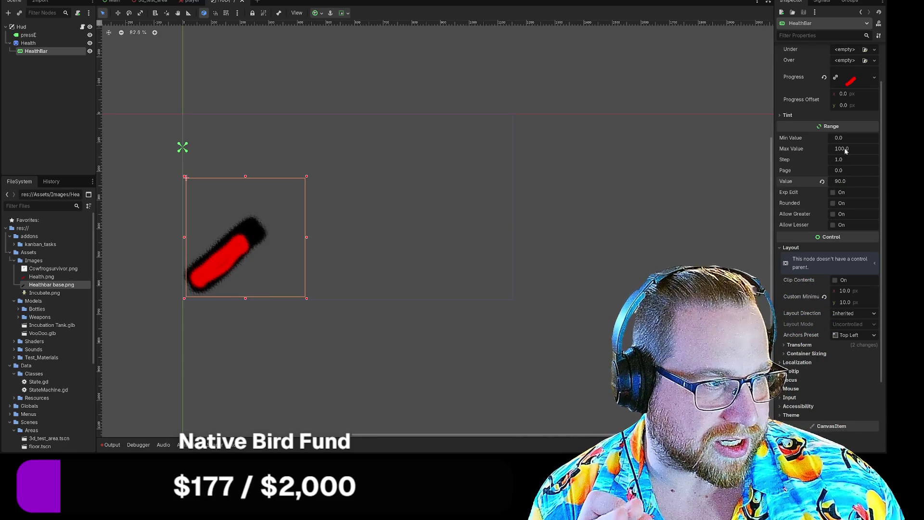
# - Enlarge the HealthBar box up and to the right
pyautogui.moveTo(307, 178); pyautogui.dragTo(326, 154)
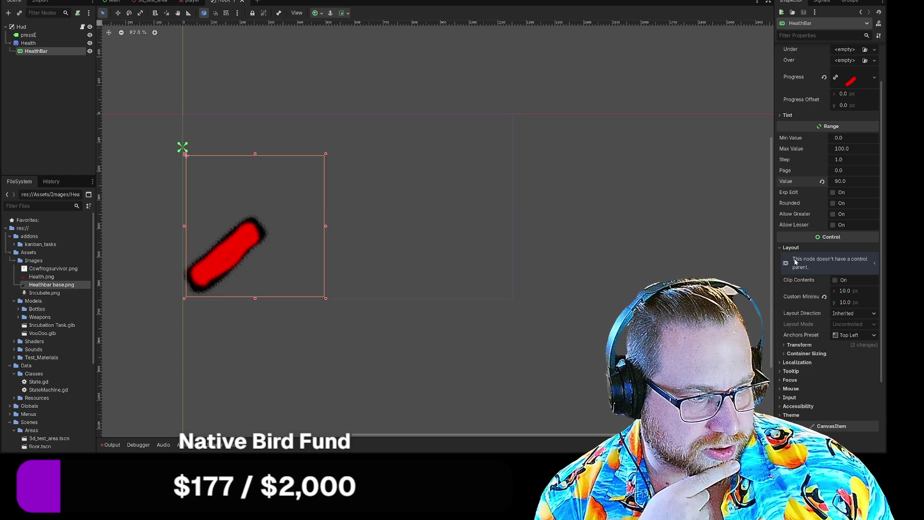
pyautogui.scroll(-3, 843, 304)
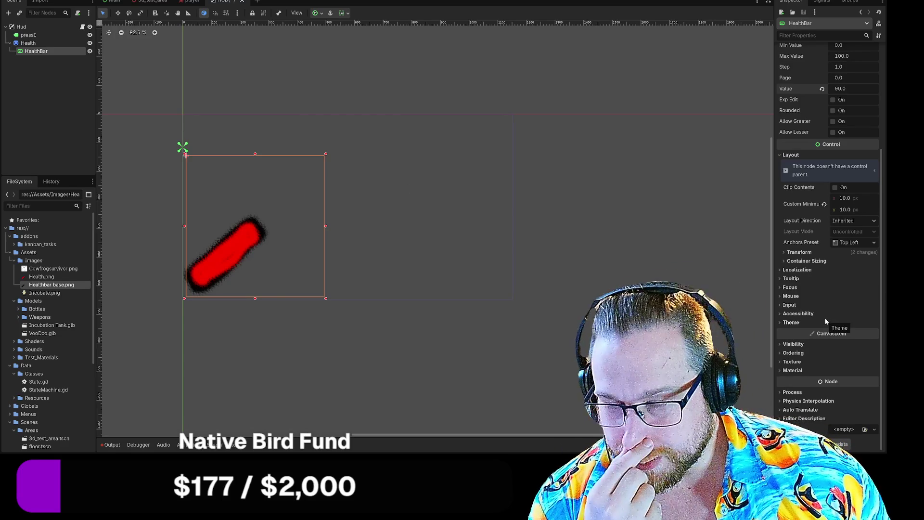
pyautogui.scroll(3, 825, 321)
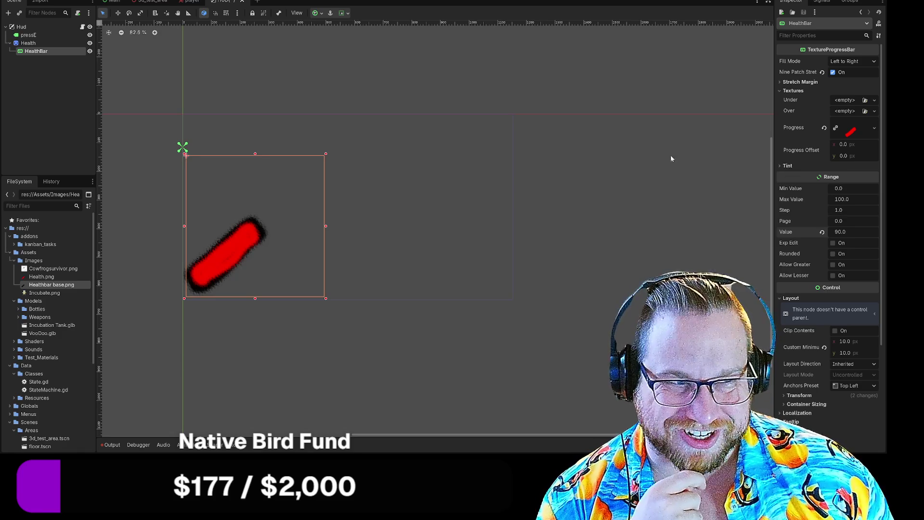
# - Reset the HealthBar Value to 0, then fill it with 100
pyautogui.click(781, 166)
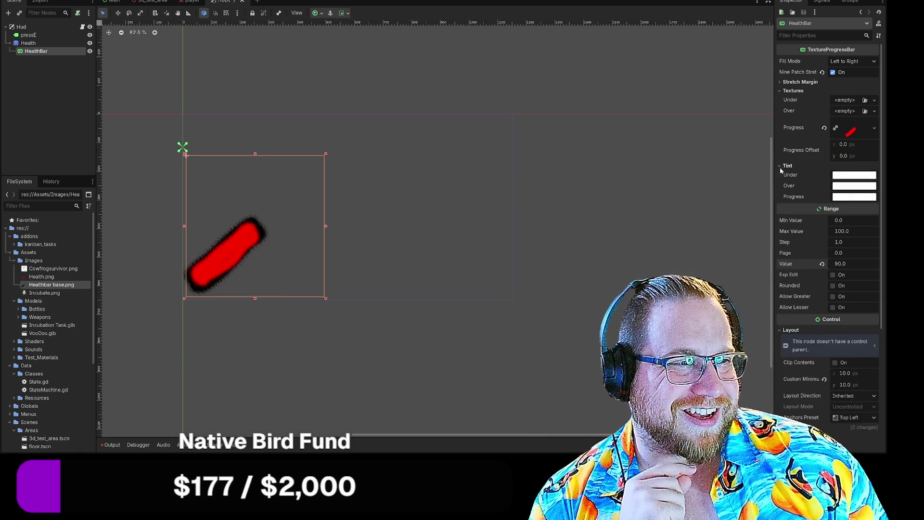
pyautogui.click(780, 167)
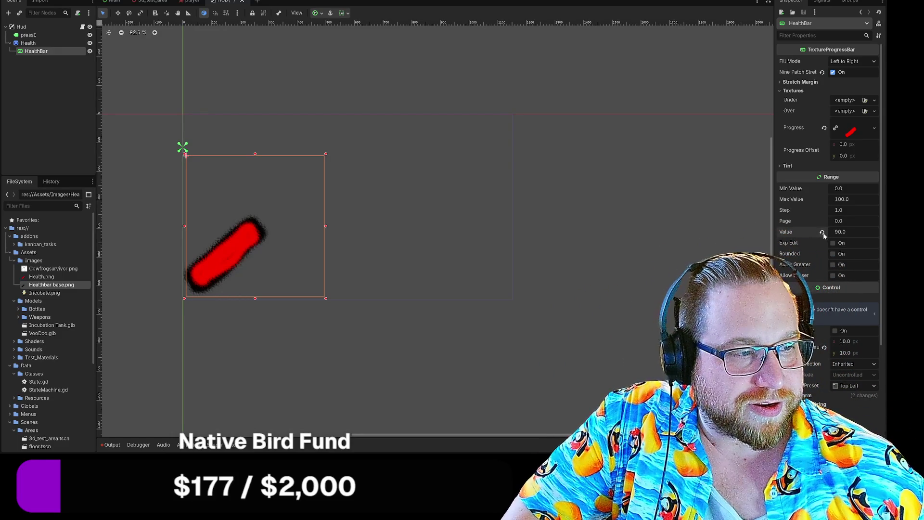
pyautogui.click(823, 232)
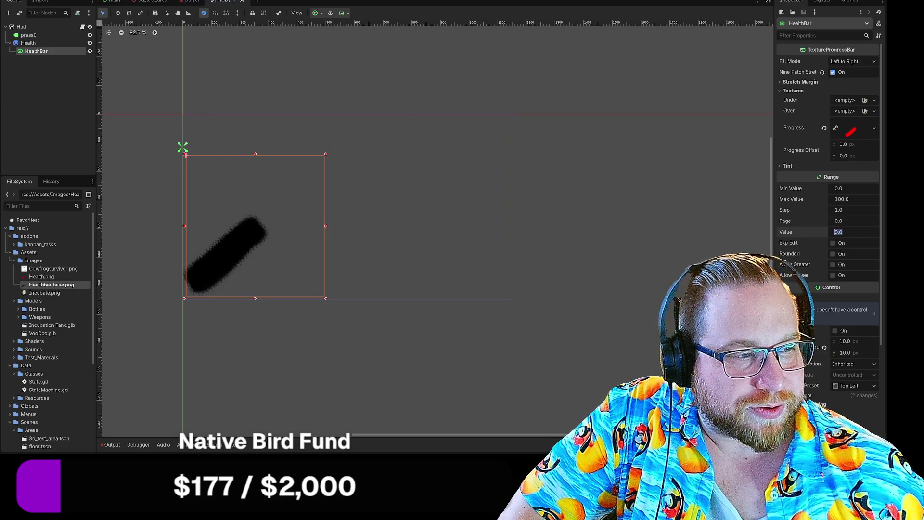
pyautogui.write('100')
pyautogui.press('Return')
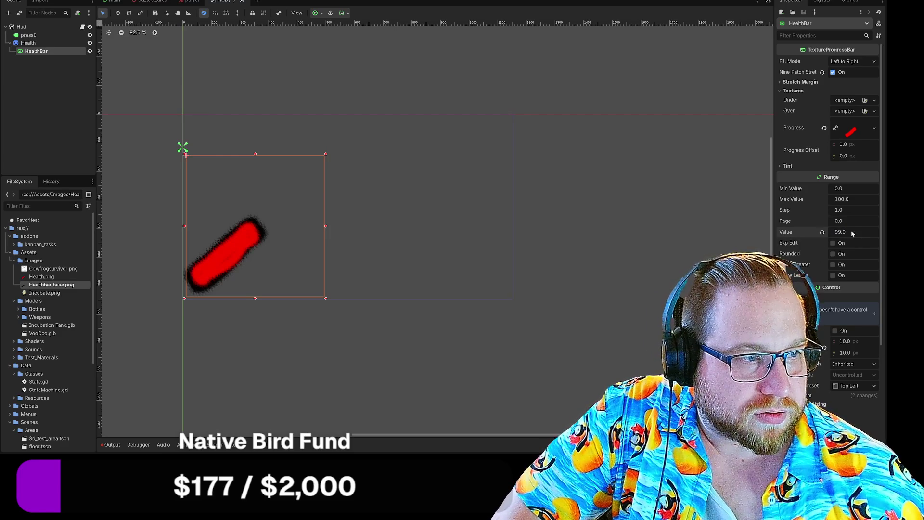
# - Step the Value down through 90, 80 and 70, finishing at 50
pyautogui.moveTo(856, 231); pyautogui.dragTo(830, 232)
pyautogui.write('90')
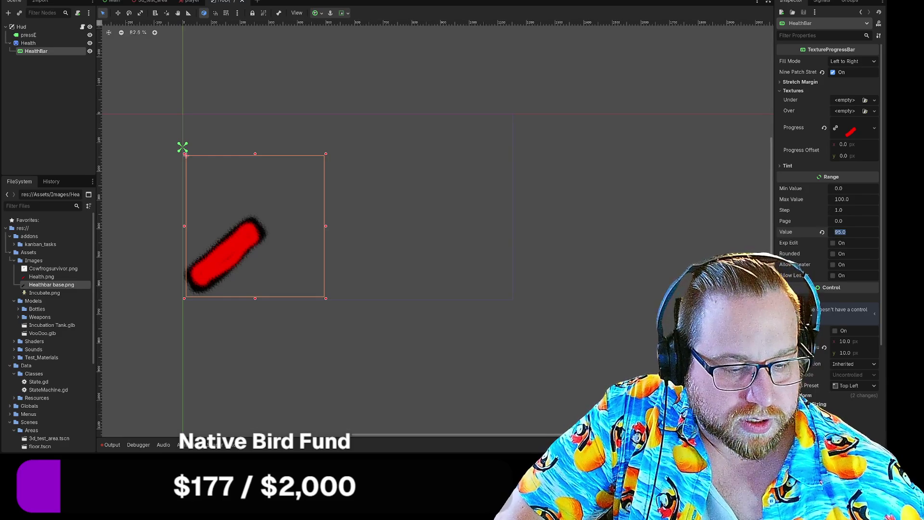
pyautogui.press('Return')
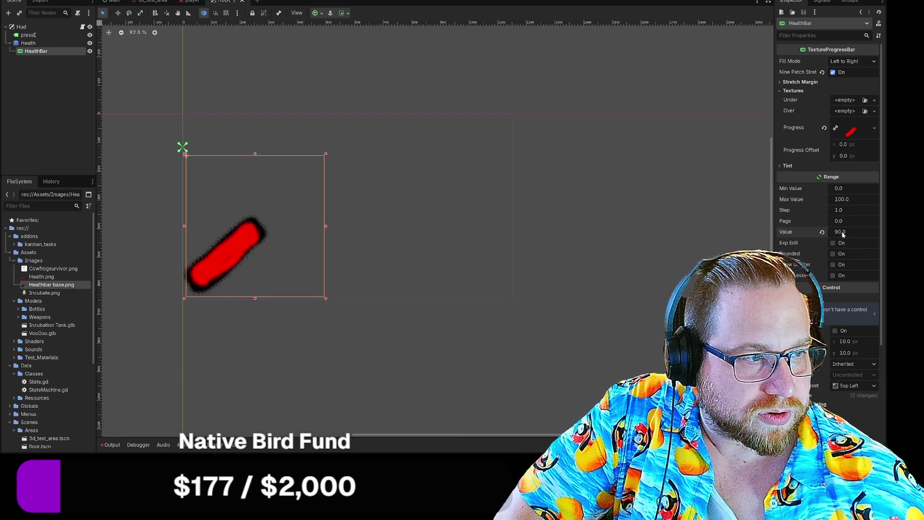
pyautogui.moveTo(847, 231); pyautogui.dragTo(837, 231)
pyautogui.click(848, 232)
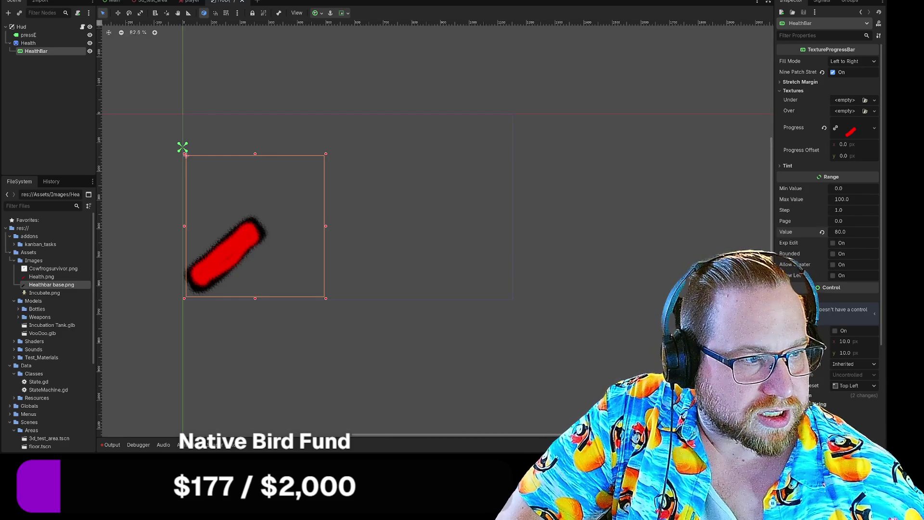
pyautogui.write('70')
pyautogui.press('Return')
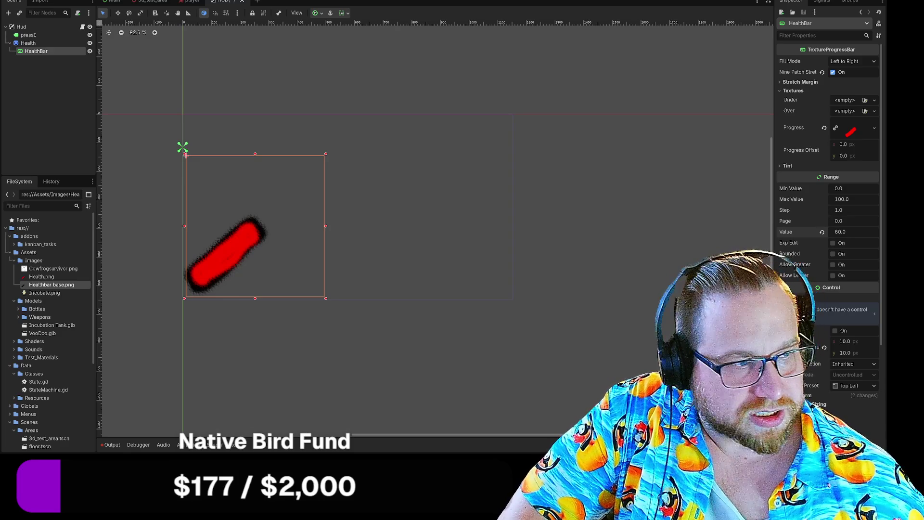
pyautogui.click(840, 232)
pyautogui.write('50')
pyautogui.press('Return')
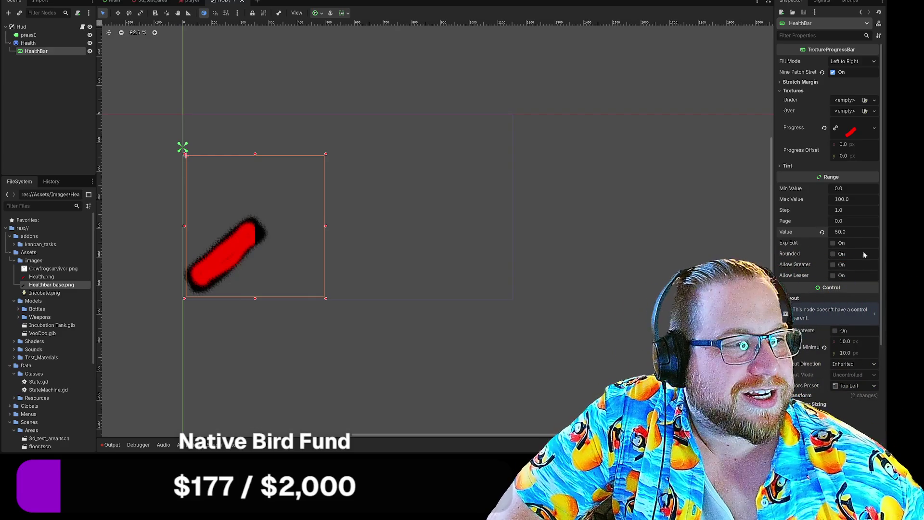
# - Reselect HealthBar and expand Transform, showing its size of about 904 × 925
pyautogui.click(782, 166)
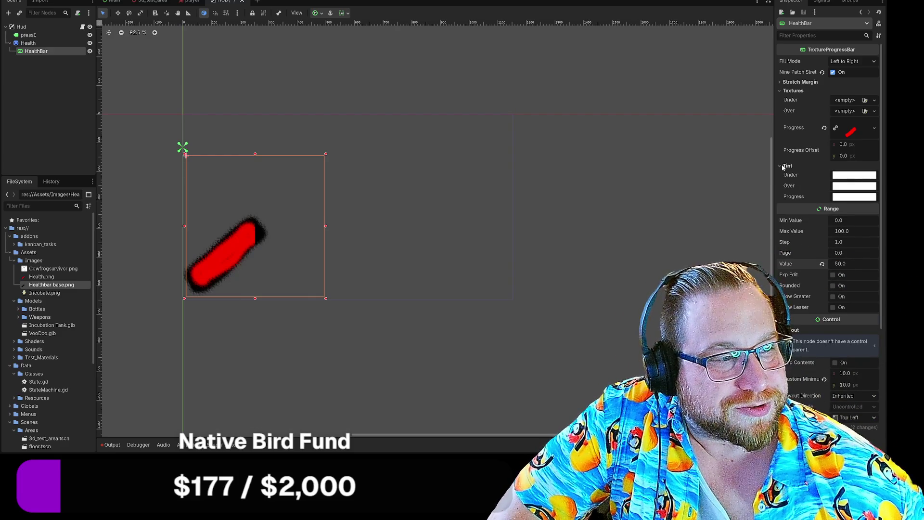
pyautogui.click(781, 166)
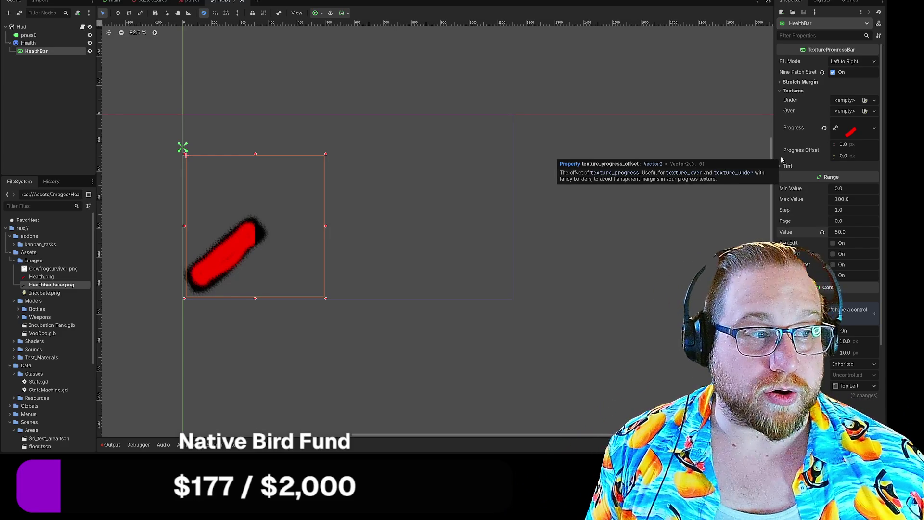
pyautogui.click(674, 177)
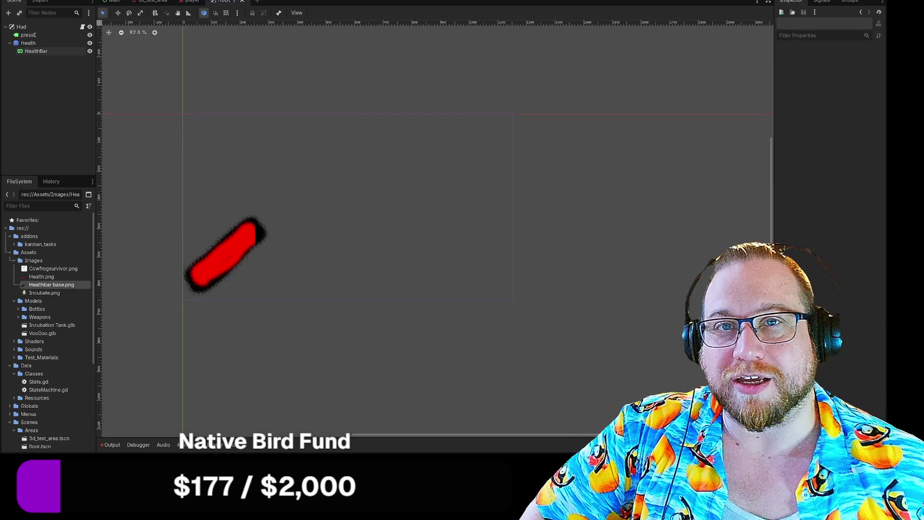
pyautogui.click(39, 53)
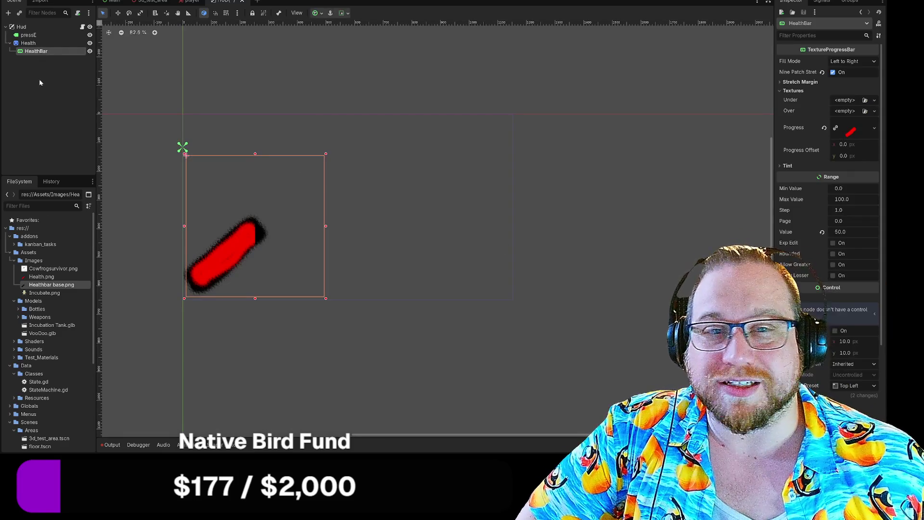
pyautogui.scroll(-5, 818, 241)
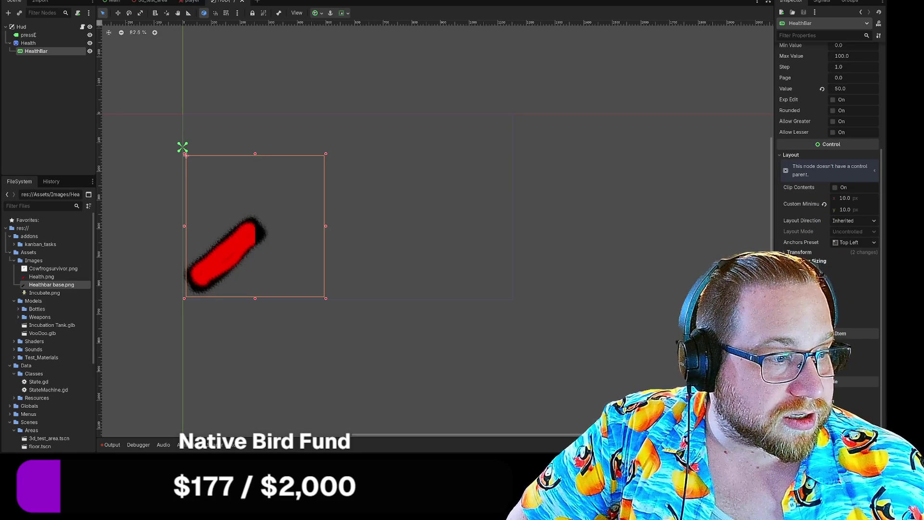
pyautogui.click(848, 252)
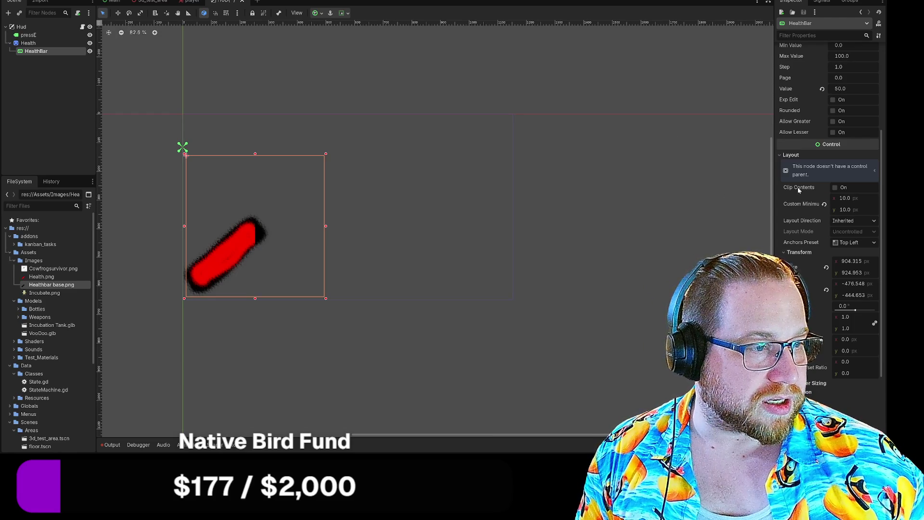
pyautogui.scroll(-5, 825, 189)
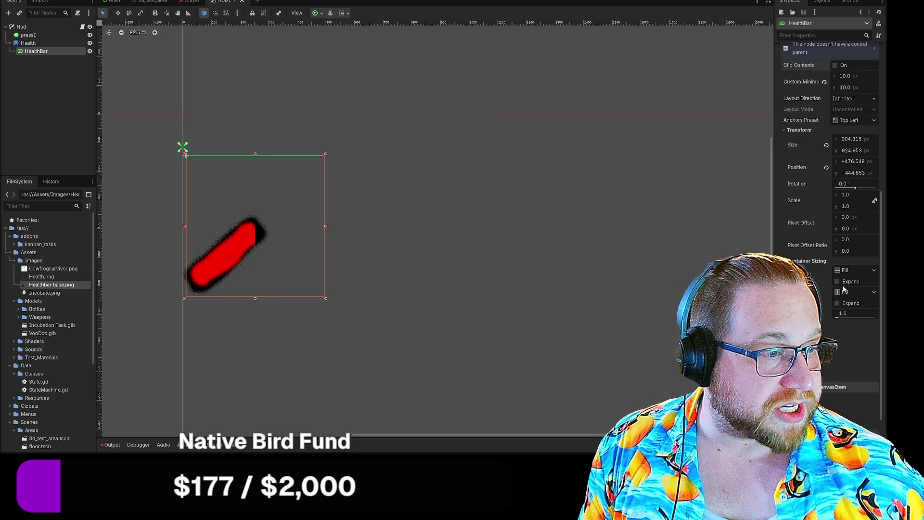
pyautogui.scroll(-2, 837, 267)
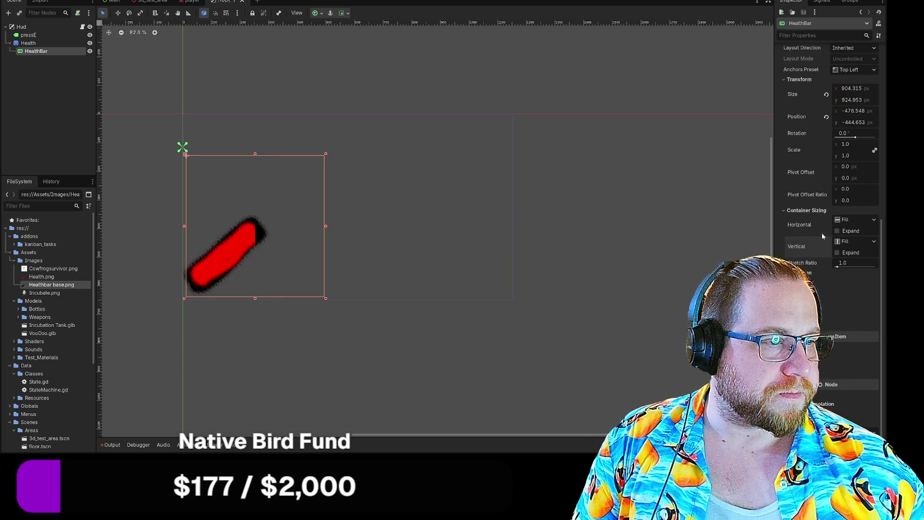
pyautogui.moveTo(821, 231)
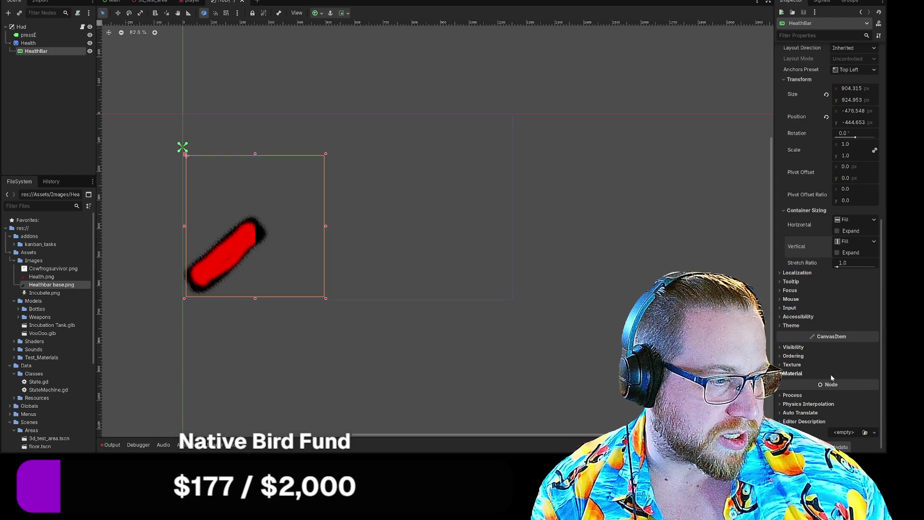
pyautogui.scroll(-1, 832, 378)
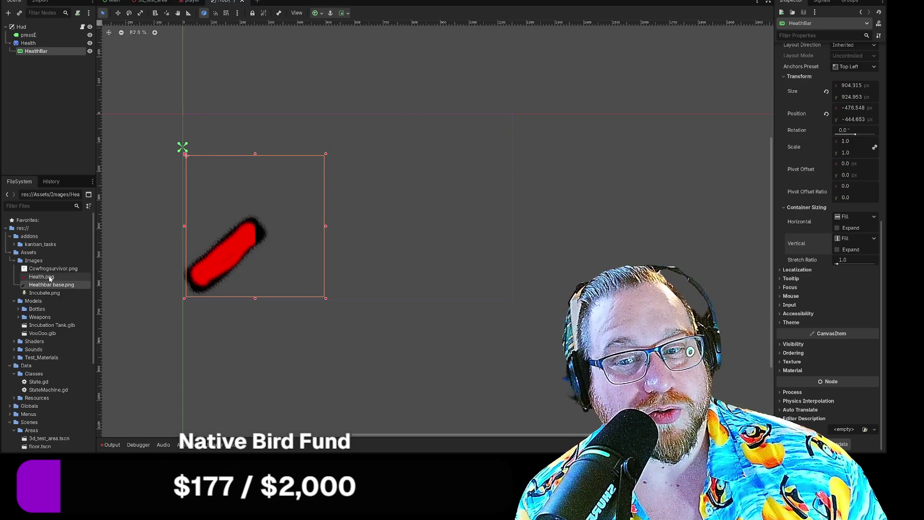
pyautogui.moveTo(48, 280)
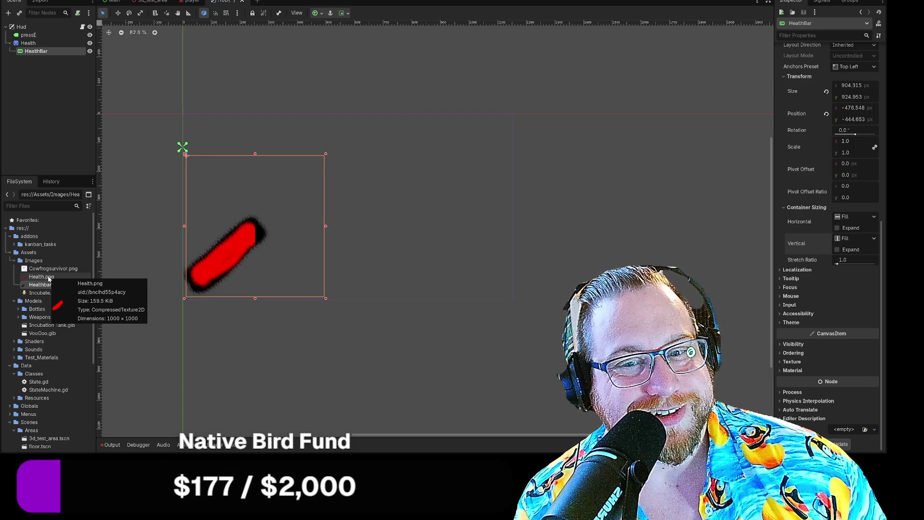
# - Switch to File Explorer and open the context menu for the Health image
pyautogui.click(53, 284)
pyautogui.hotkey('alt', 'Tab')
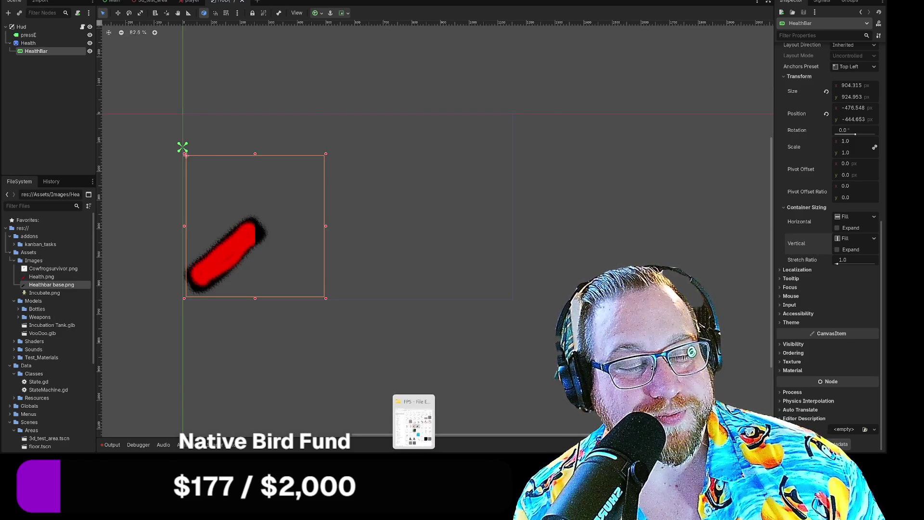
pyautogui.click(374, 159)
pyautogui.rightClick(376, 168)
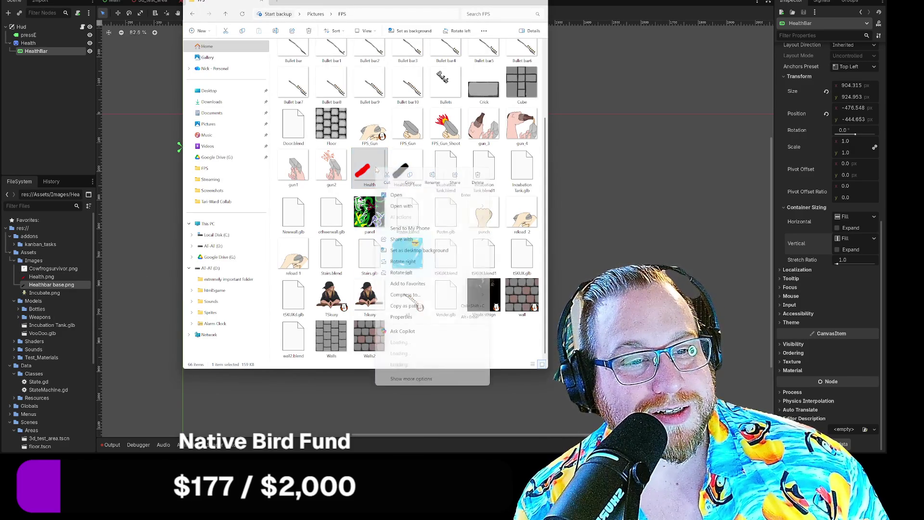
pyautogui.moveTo(411, 221)
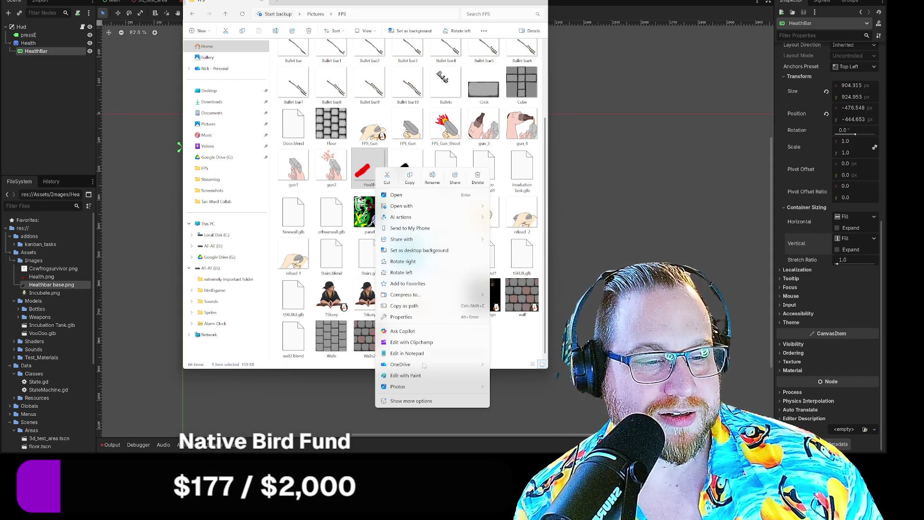
# - Open the Health image in Paint and crop the canvas to 563x526
pyautogui.click(418, 377)
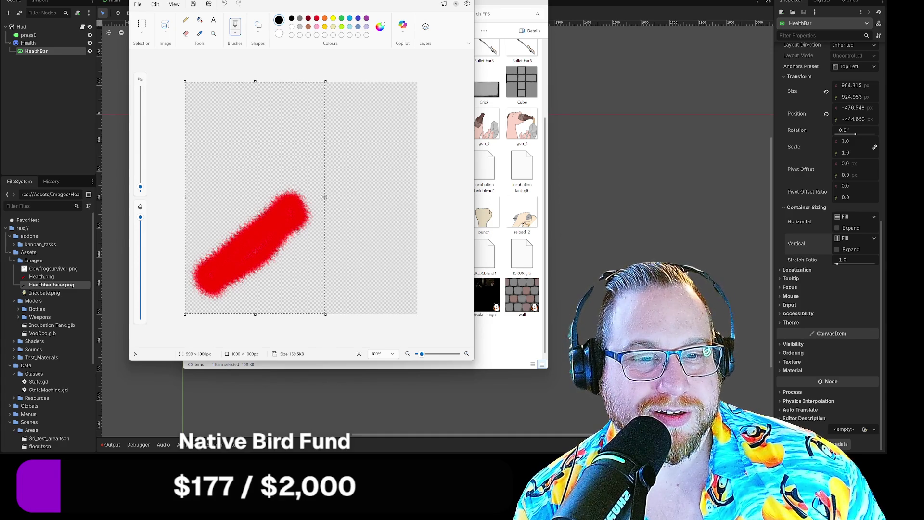
pyautogui.moveTo(320, 197); pyautogui.dragTo(317, 197)
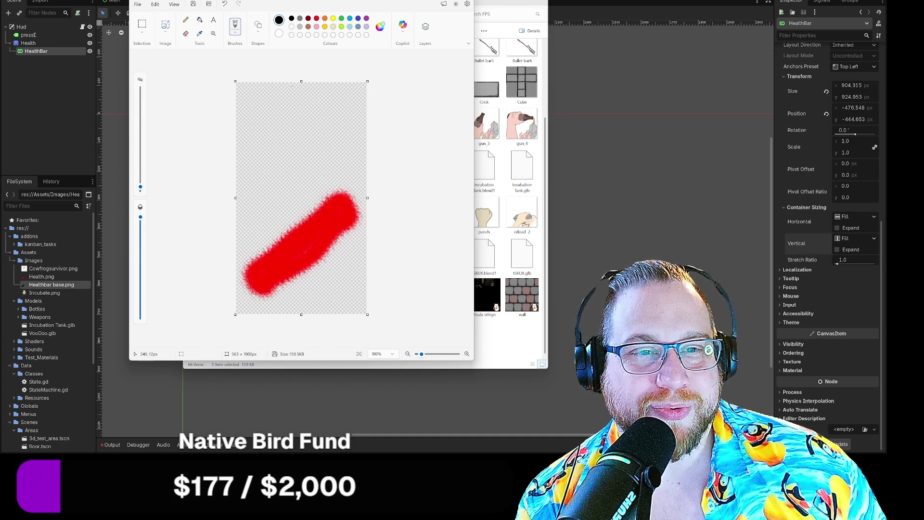
pyautogui.hotkey('ctrl', 'shift', 'x')
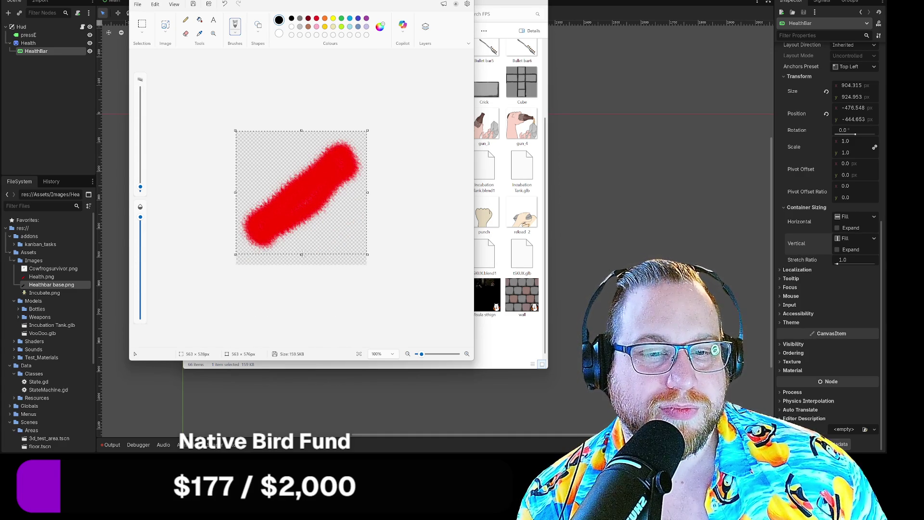
pyautogui.moveTo(302, 264); pyautogui.dragTo(304, 254)
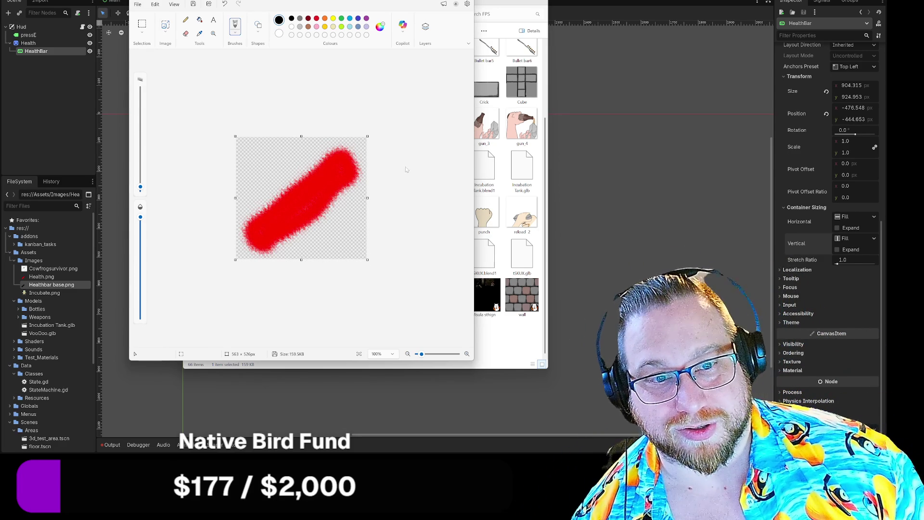
# - Save the cropped Health image and close Paint and File Explorer
pyautogui.click(138, 5)
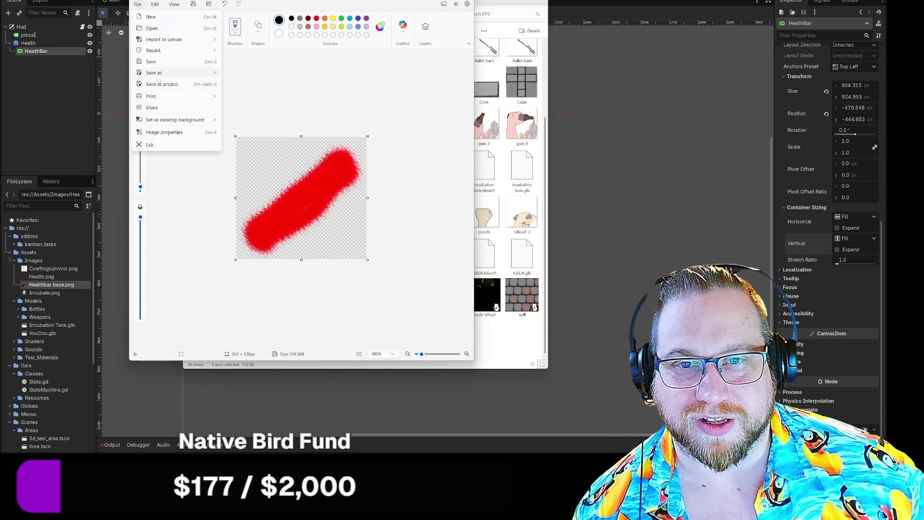
pyautogui.click(153, 65)
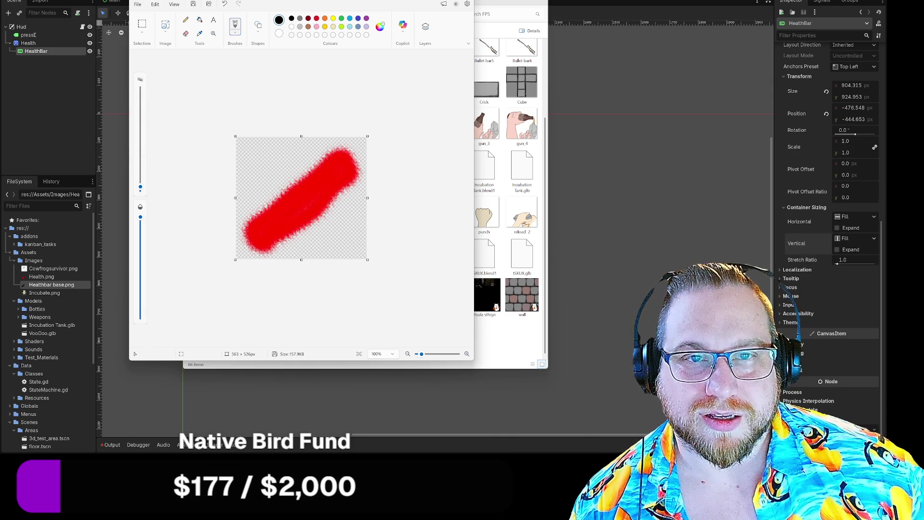
pyautogui.hotkey('alt', 'F4')
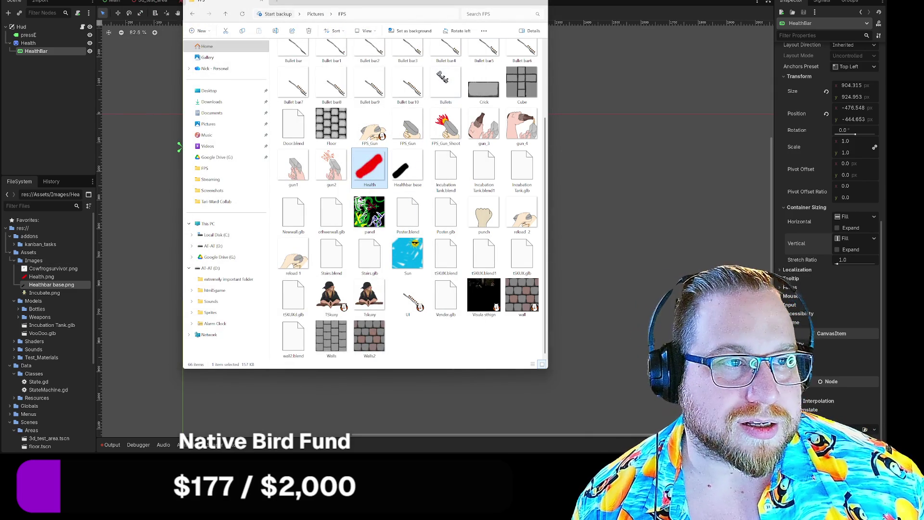
pyautogui.click(539, 1)
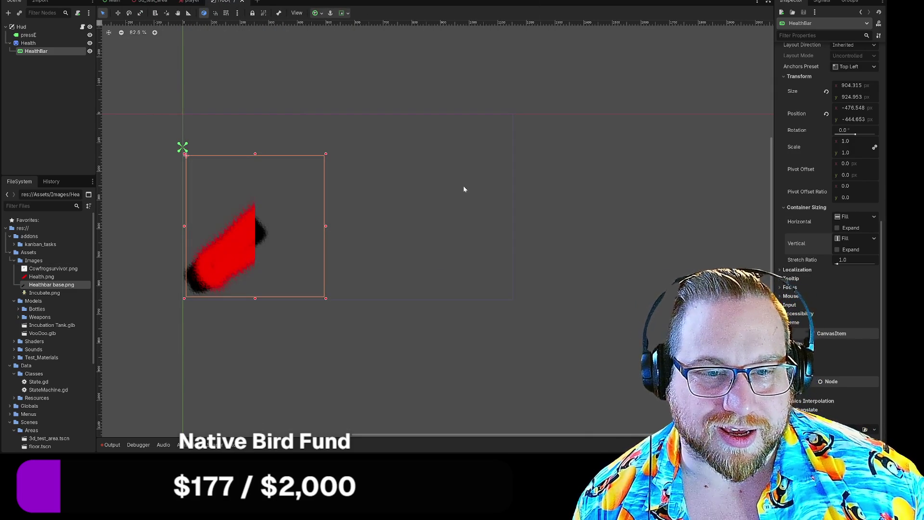
# - Collapse the Control Layout section so the Progress texture and Range settings show
pyautogui.scroll(5, 854, 97)
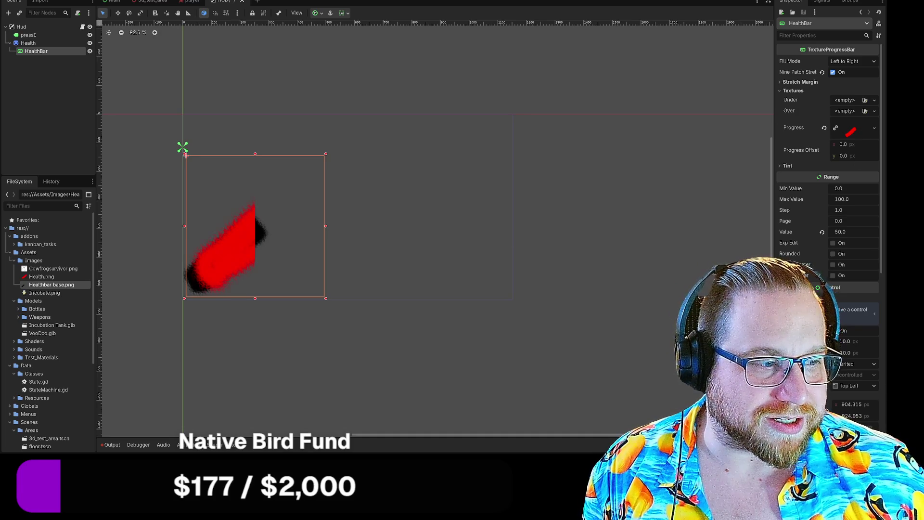
pyautogui.scroll(-4, 819, 265)
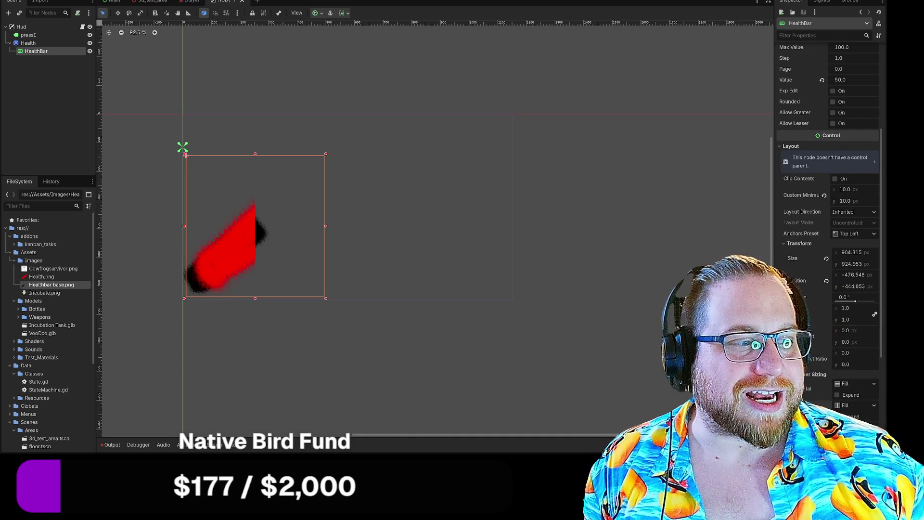
pyautogui.click(790, 145)
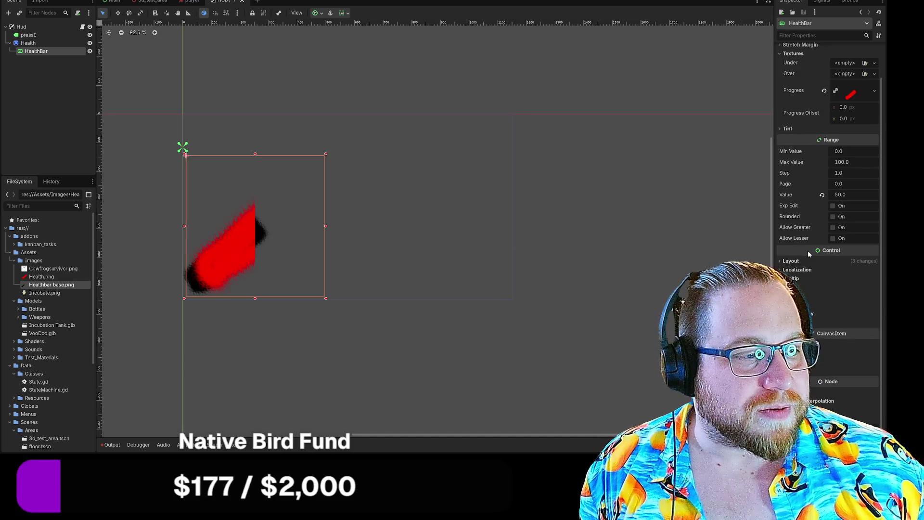
pyautogui.scroll(1, 808, 254)
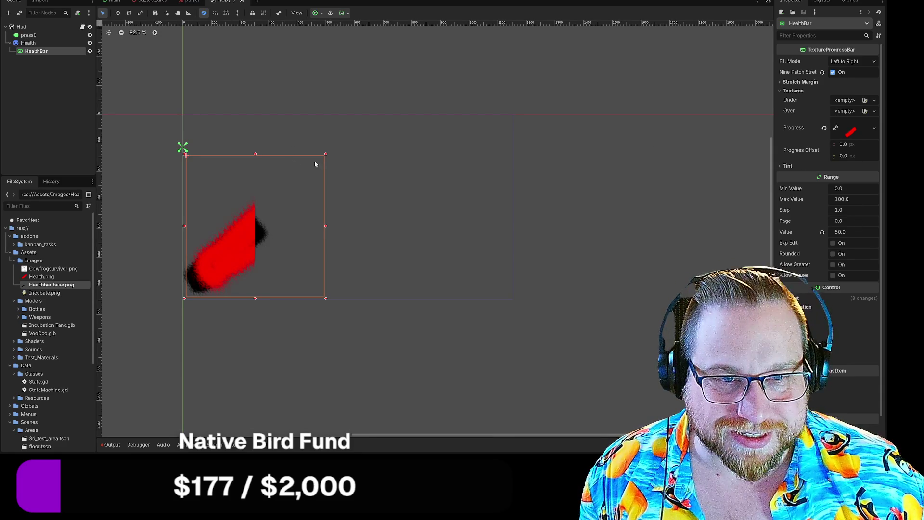
# - Shrink the HealthBar to fit the red stroke and set its Value to 100
pyautogui.moveTo(326, 154); pyautogui.dragTo(265, 205)
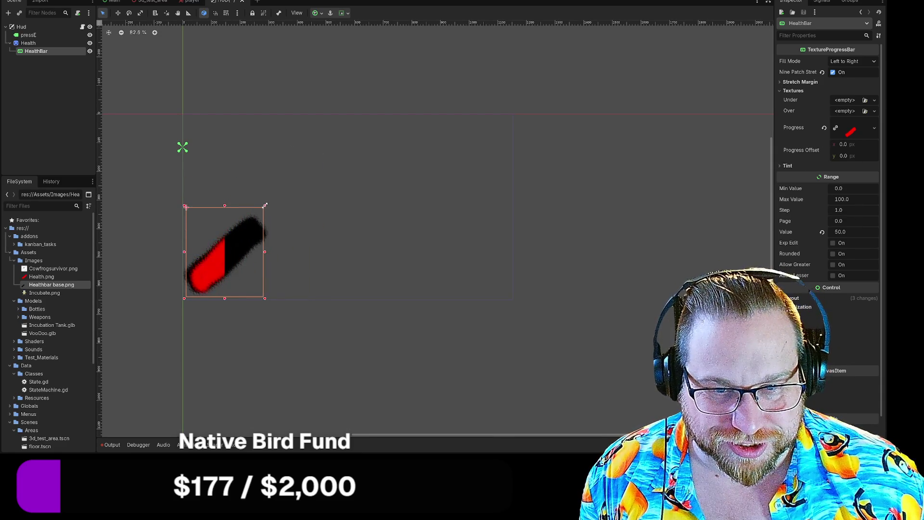
pyautogui.click(847, 232)
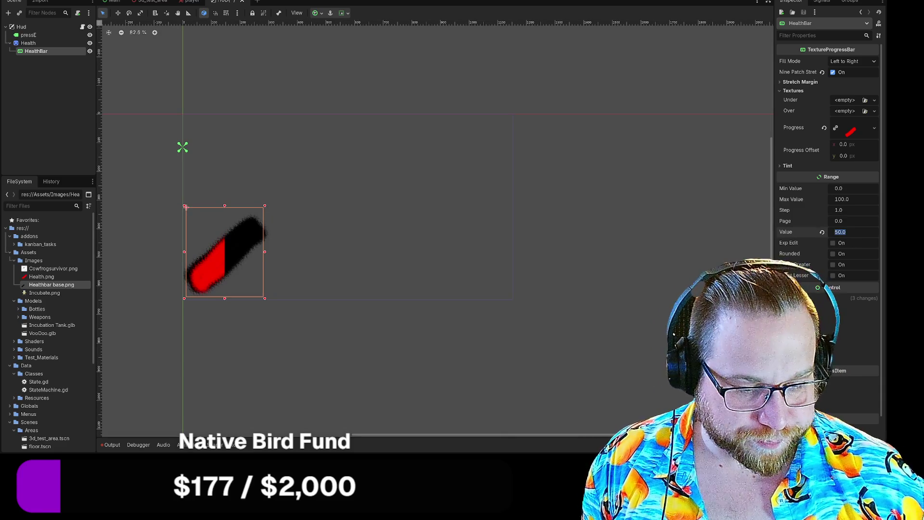
pyautogui.write('100')
pyautogui.press('Return')
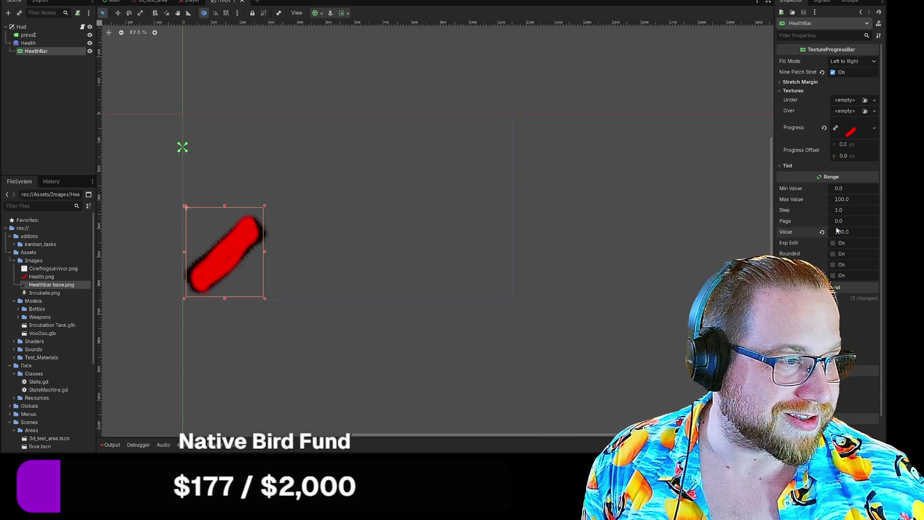
# - Try a Value of 90, then slide the value to watch the bar's fill change
pyautogui.click(838, 232)
pyautogui.write('90')
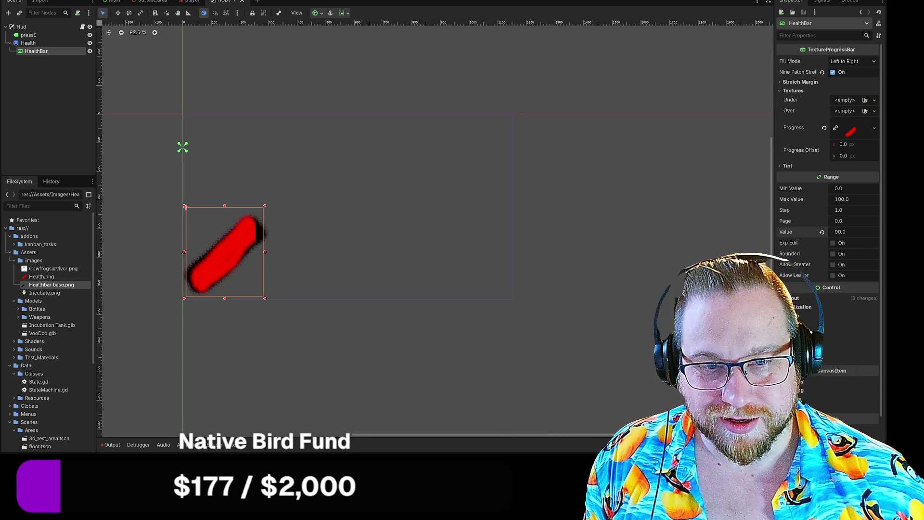
pyautogui.press('Return')
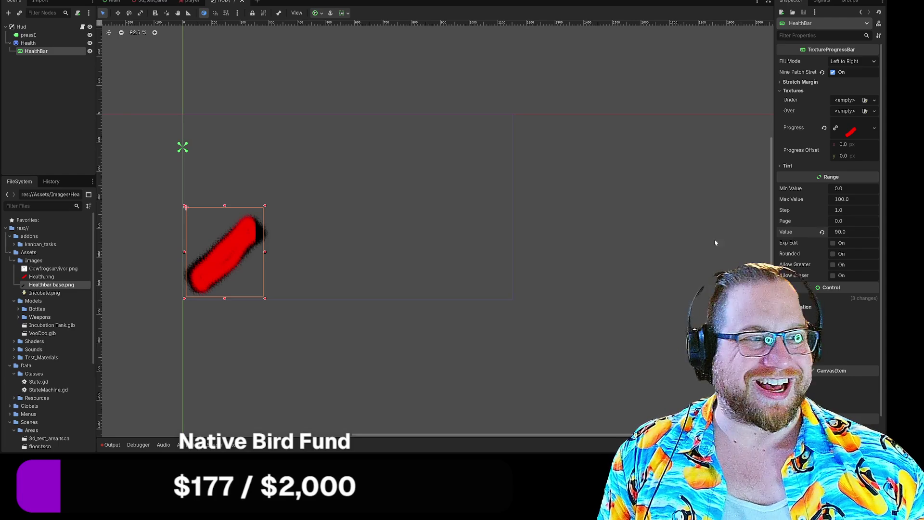
pyautogui.moveTo(852, 232)
pyautogui.mouseDown()
pyautogui.moveTo(805, 232)
pyautogui.moveTo(843, 232)
pyautogui.mouseUp()
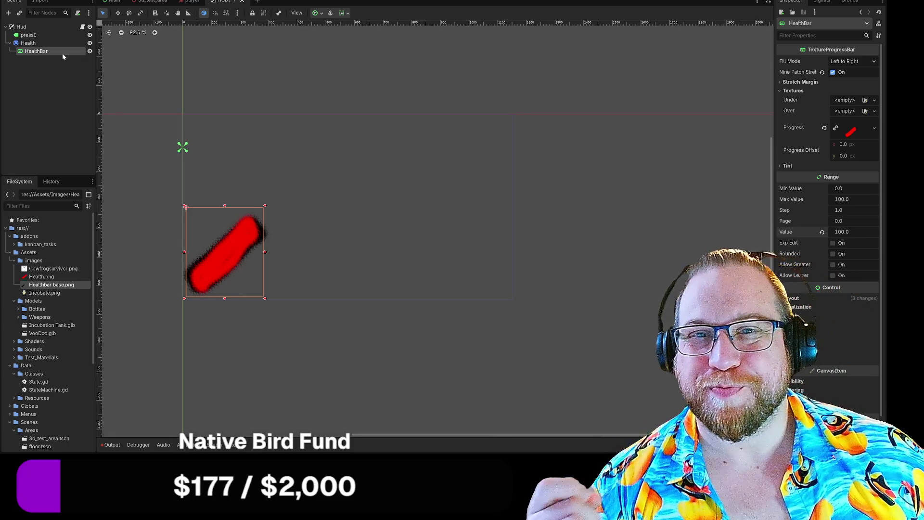
# - Save the HUD scene from its scene tab's context menu
pyautogui.rightClick(227, 2)
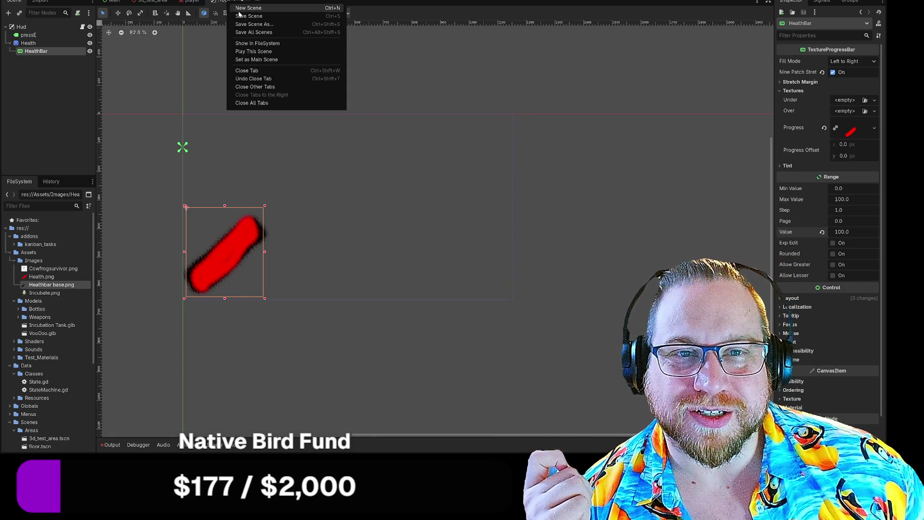
pyautogui.click(255, 18)
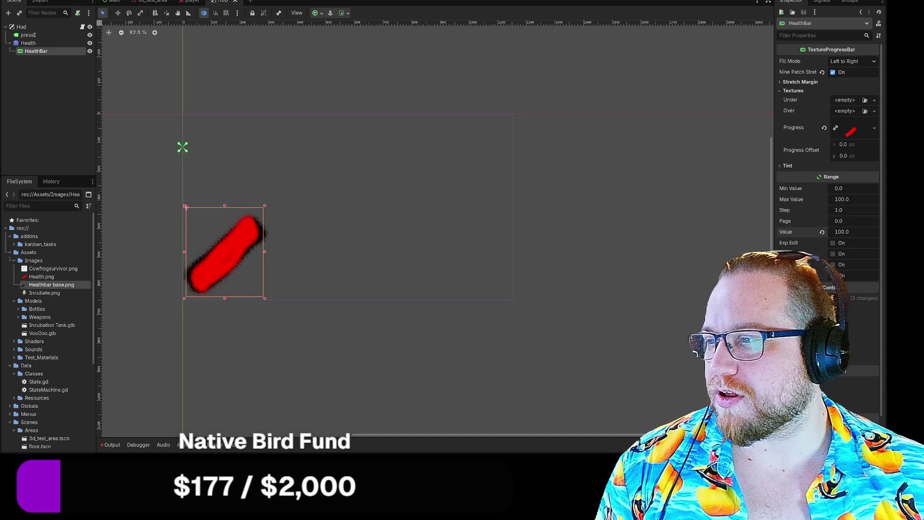
# - Bring the Game of Life browser forward and dismiss its Explanation dialog
pyautogui.hotkey('alt', 'Tab')
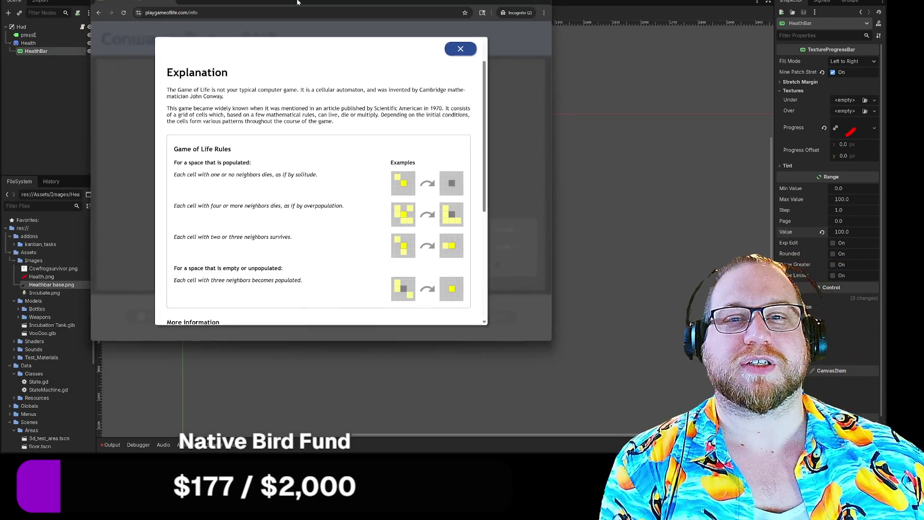
pyautogui.moveTo(297, 2); pyautogui.dragTo(287, 1)
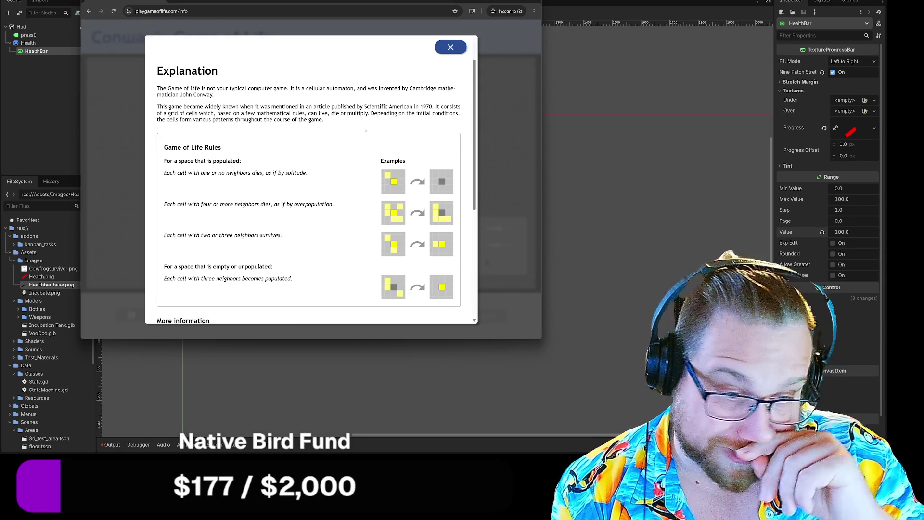
pyautogui.scroll(-4, 375, 128)
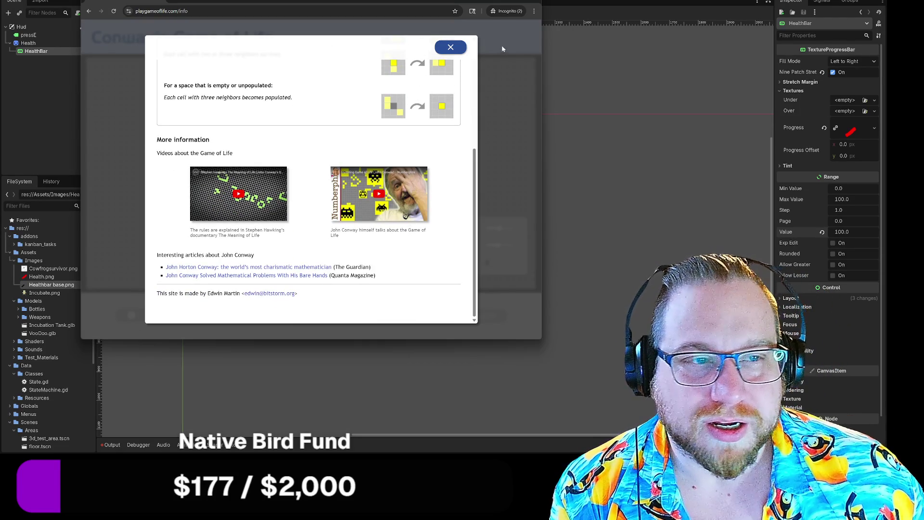
pyautogui.click(502, 48)
# - Toggle grid cells into a small pattern, then start and stop the simulation
pyautogui.rightClick(286, 136)
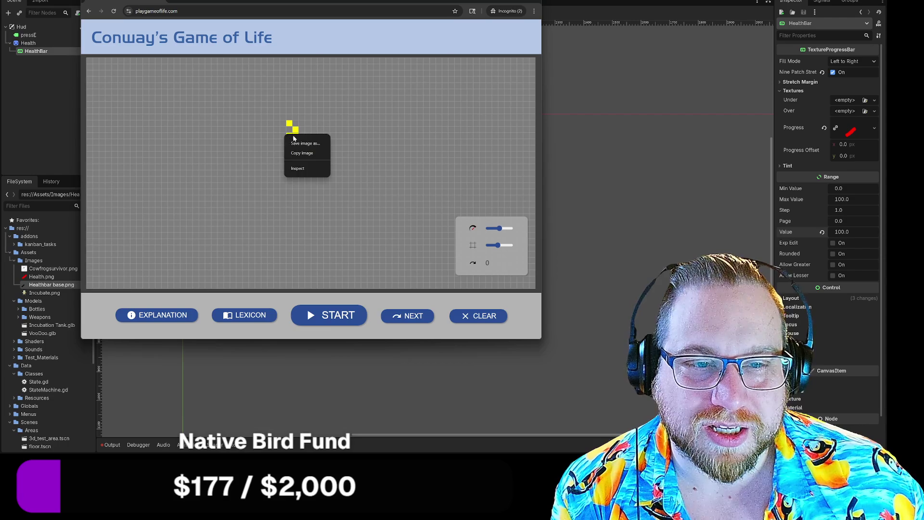
pyautogui.click(283, 135)
pyautogui.click(308, 123)
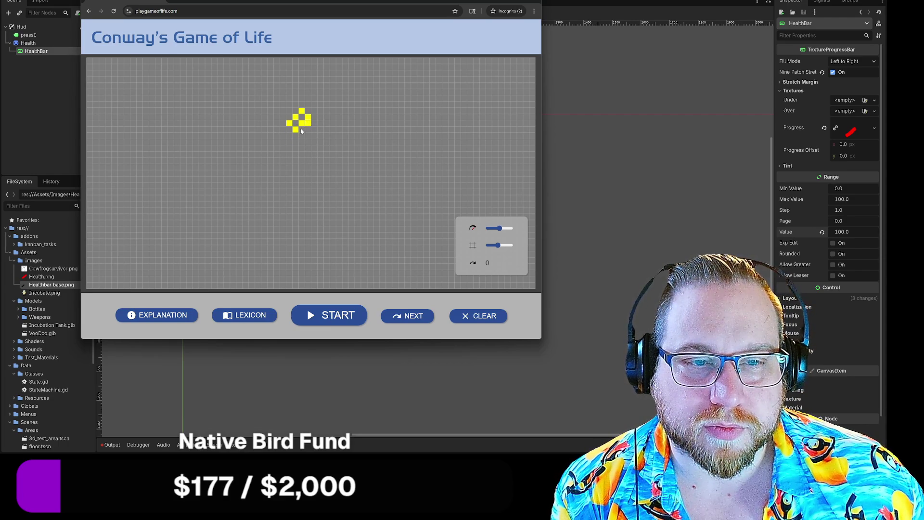
pyautogui.click(332, 314)
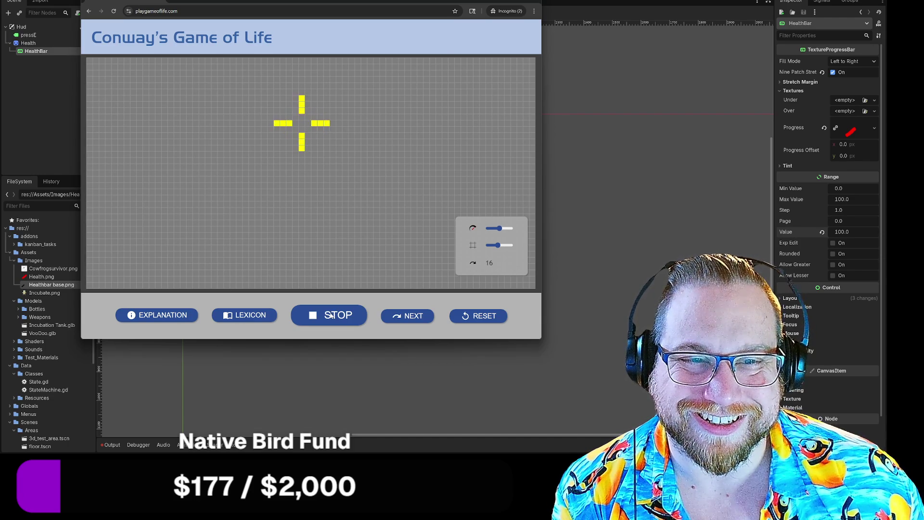
pyautogui.click(333, 315)
# - Add a centre cell to the cross, rerun the simulation, and close the browser
pyautogui.click(302, 124)
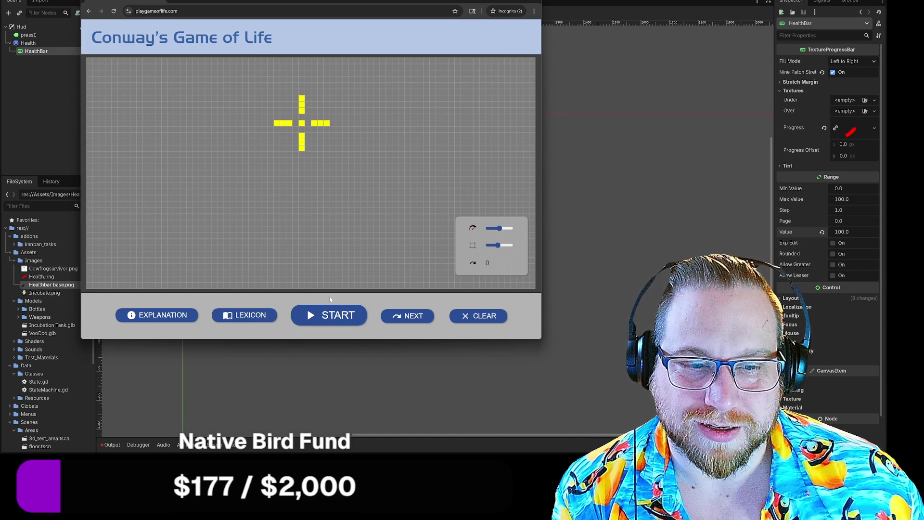
pyautogui.click(331, 316)
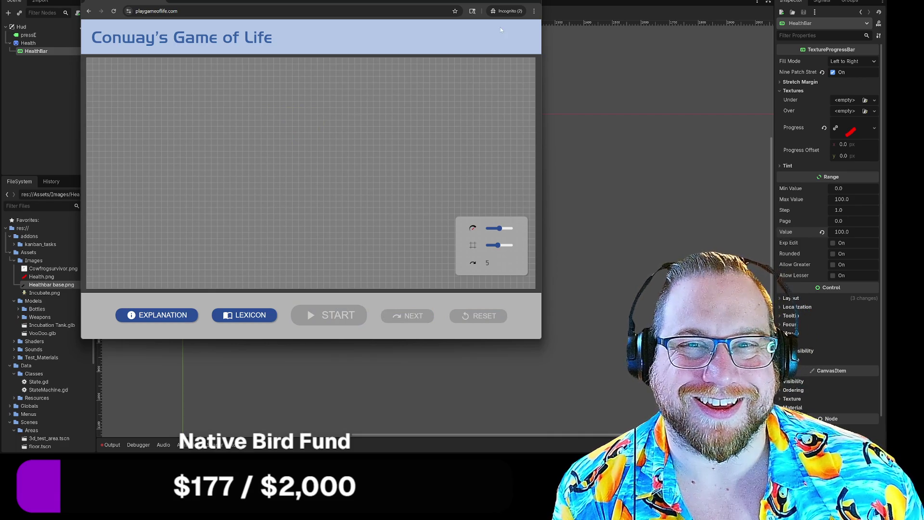
pyautogui.click(533, 4)
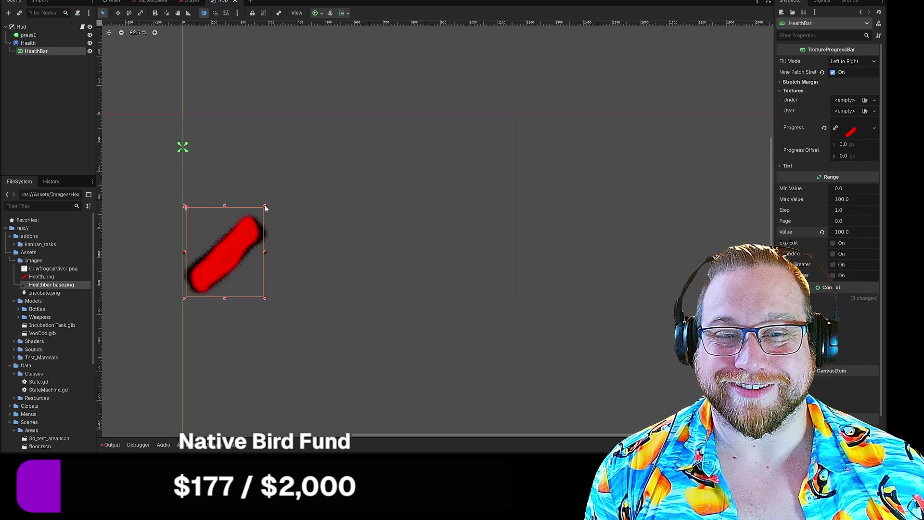
# - Adjust the HealthBar's top-right and bottom-right corners to hug the red texture
pyautogui.moveTo(265, 207); pyautogui.dragTo(268, 212)
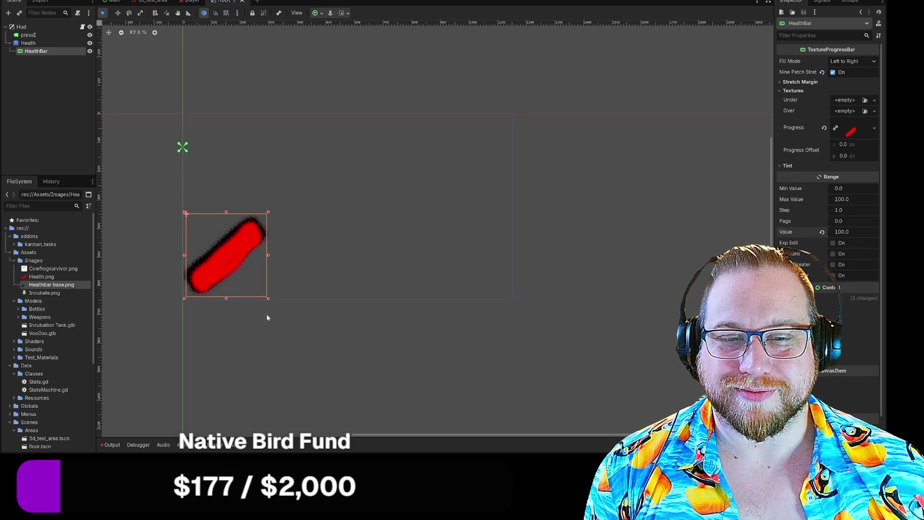
pyautogui.moveTo(269, 299); pyautogui.dragTo(266, 293)
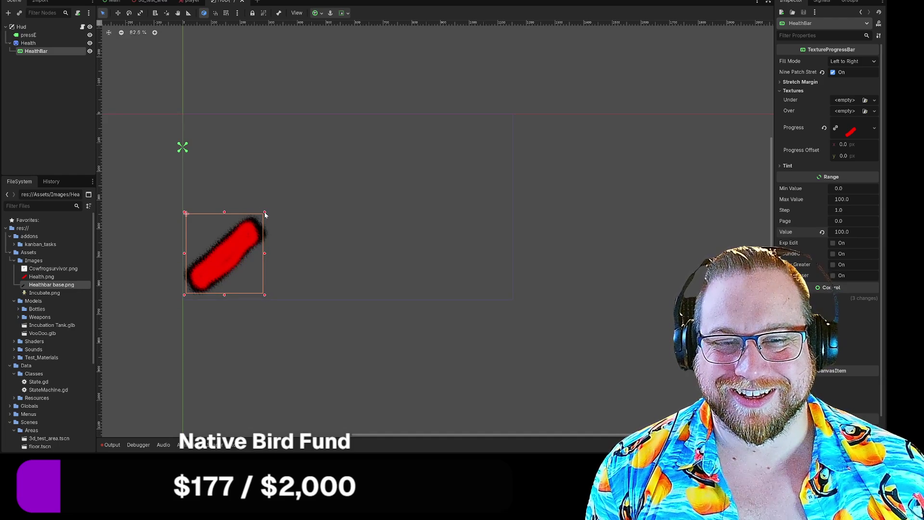
pyautogui.moveTo(265, 214); pyautogui.dragTo(267, 211)
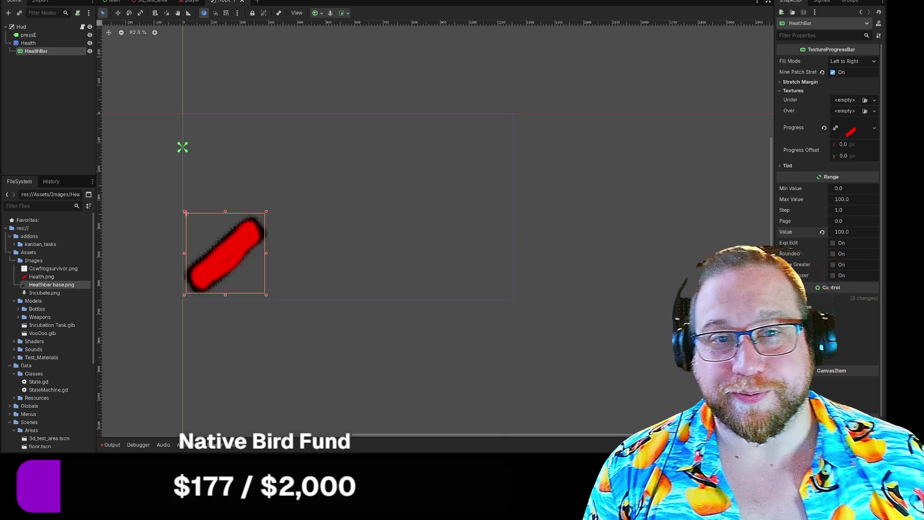
pyautogui.click(236, 13)
pyautogui.click(243, 21)
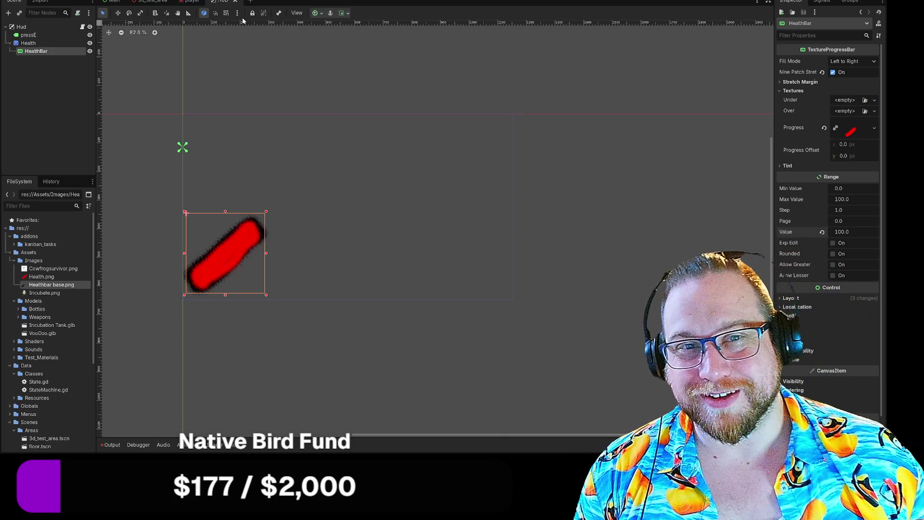
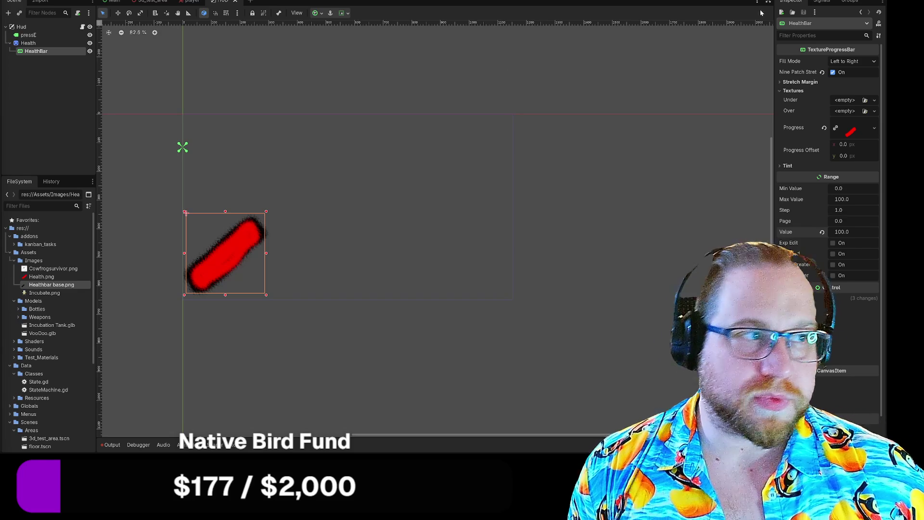
# - Test-run the game from its title screen, then stop it
pyautogui.press('F5')
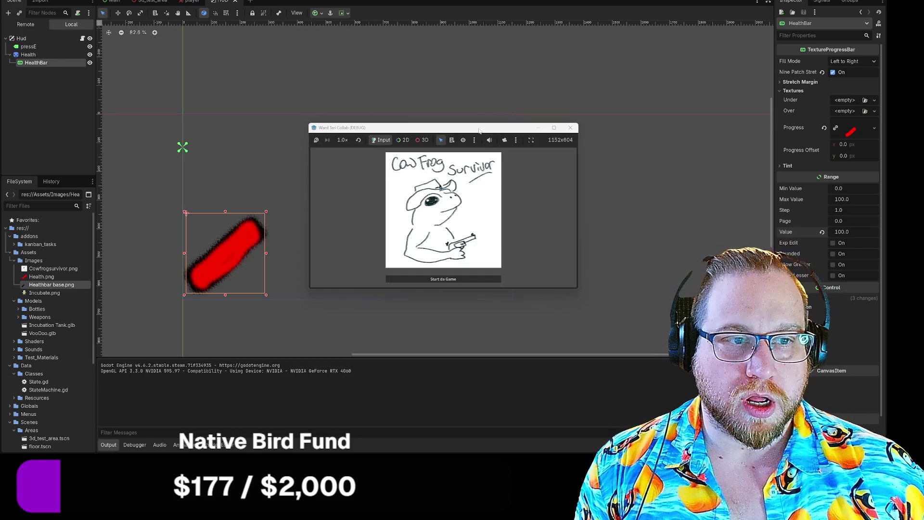
pyautogui.moveTo(479, 130); pyautogui.dragTo(272, 0)
pyautogui.moveTo(369, 154); pyautogui.dragTo(703, 308)
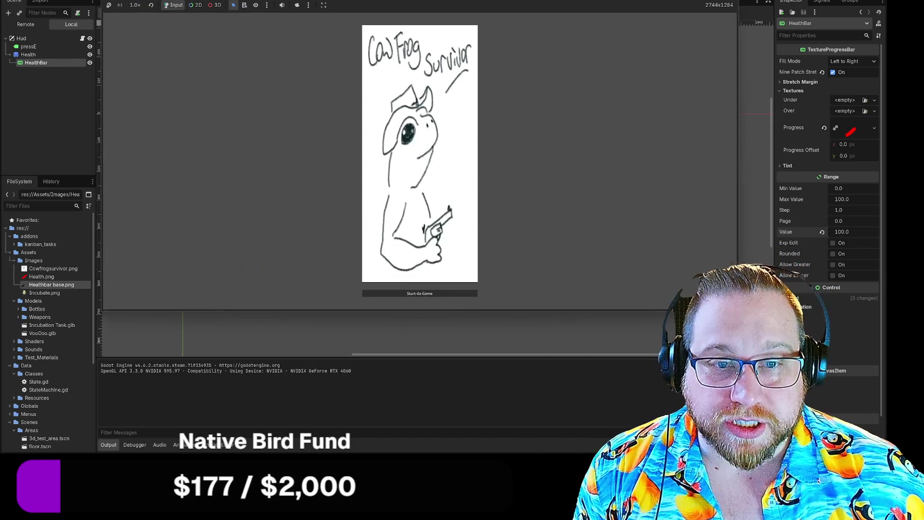
pyautogui.click(420, 292)
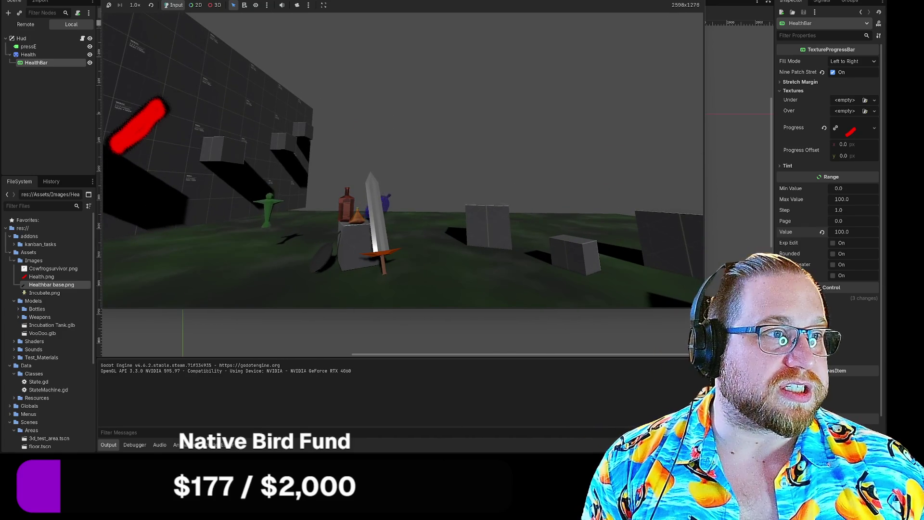
pyautogui.press('F8')
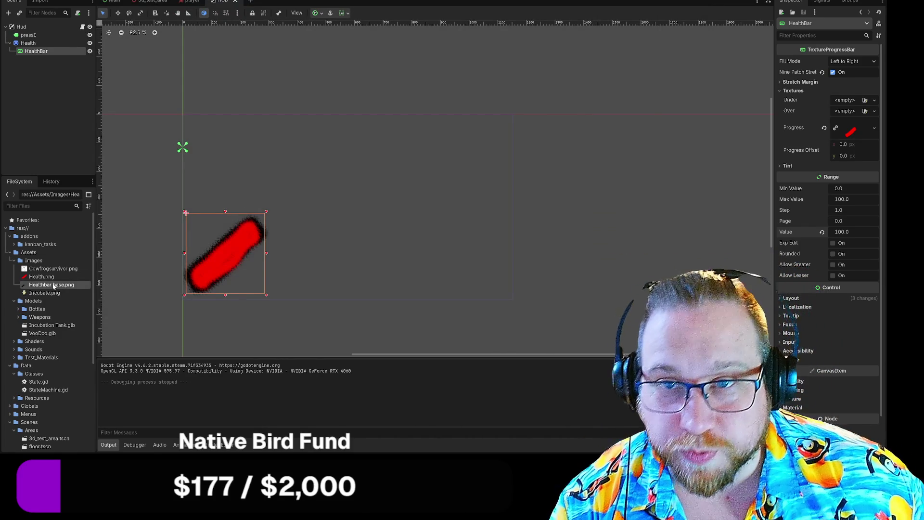
# - Delete Healthbar base.png and Health.png from the FileSystem dock
pyautogui.click(38, 284)
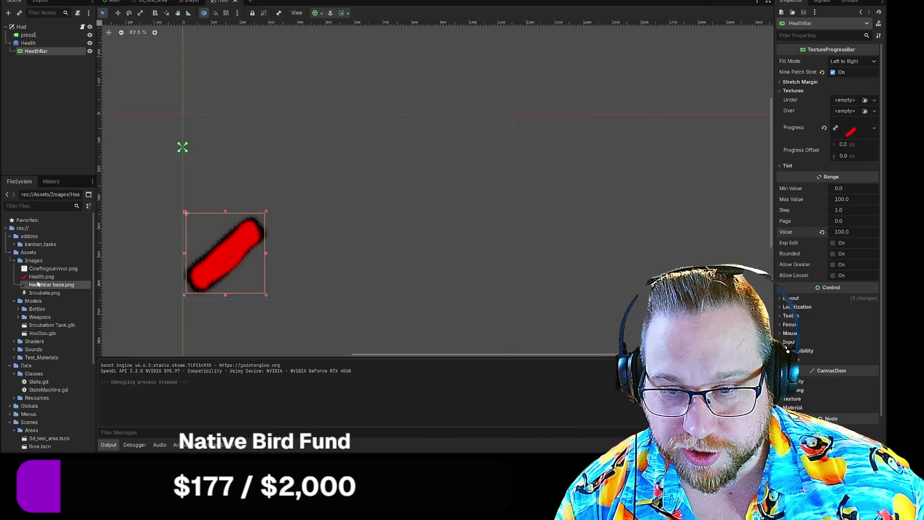
pyautogui.press('Delete')
pyautogui.click(391, 283)
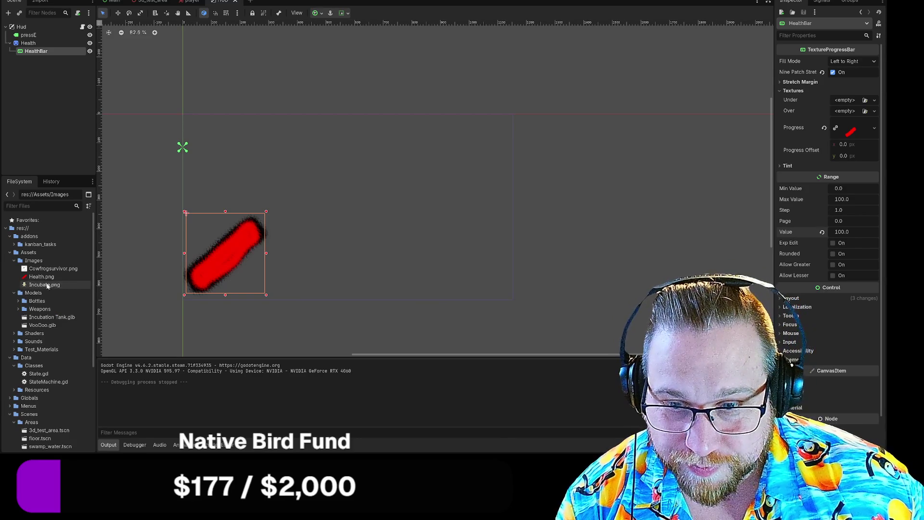
pyautogui.click(41, 277)
pyautogui.press('Delete')
pyautogui.click(391, 280)
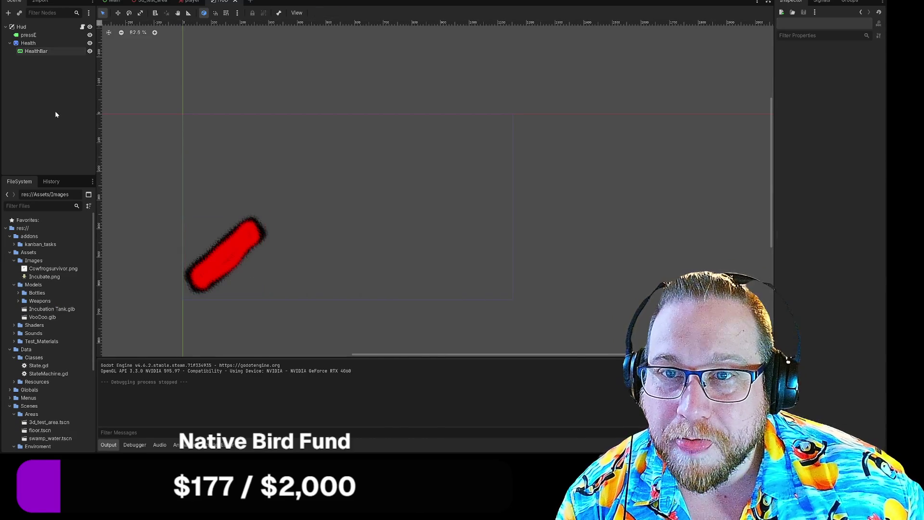
# - Cancel deleting the HealthBar node and bring up the Windows Start menu
pyautogui.click(36, 51)
pyautogui.press('Delete')
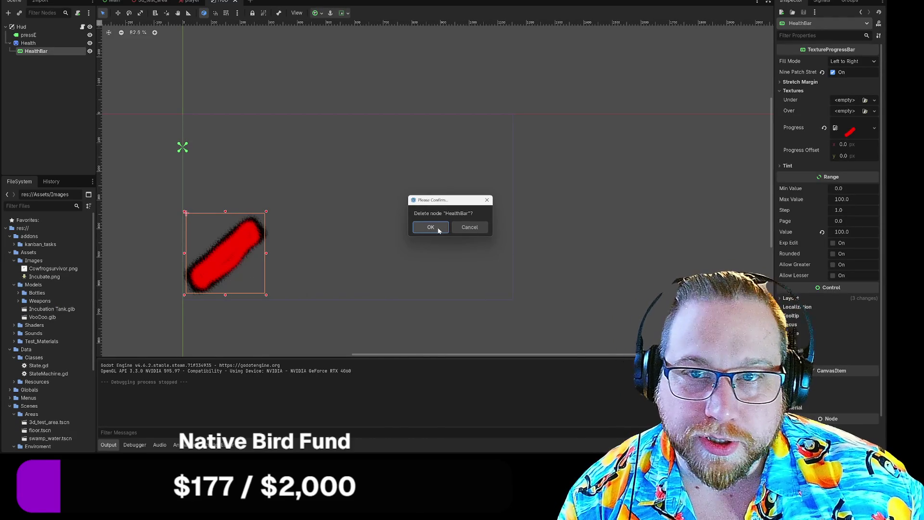
pyautogui.click(473, 227)
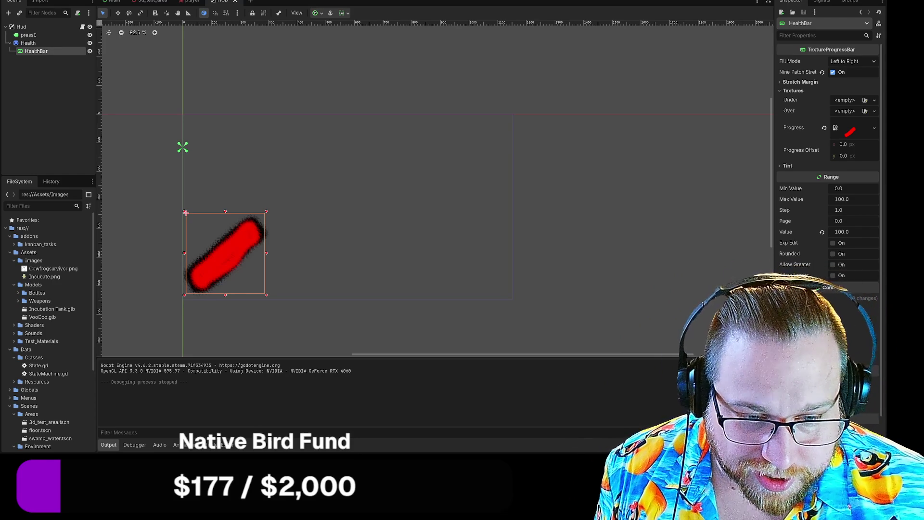
pyautogui.press('super')
# - Launch FireAlpaca from the Start menu and dismiss its ads window
pyautogui.click(379, 217)
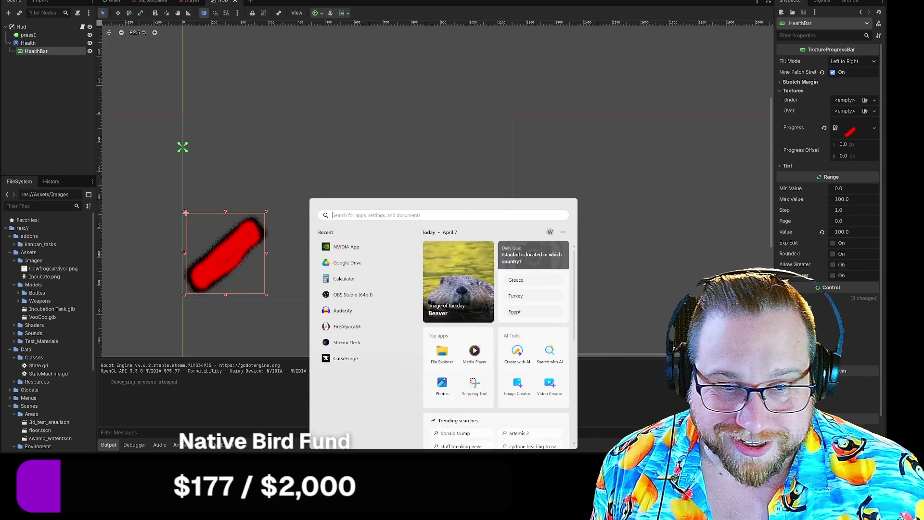
pyautogui.click(347, 327)
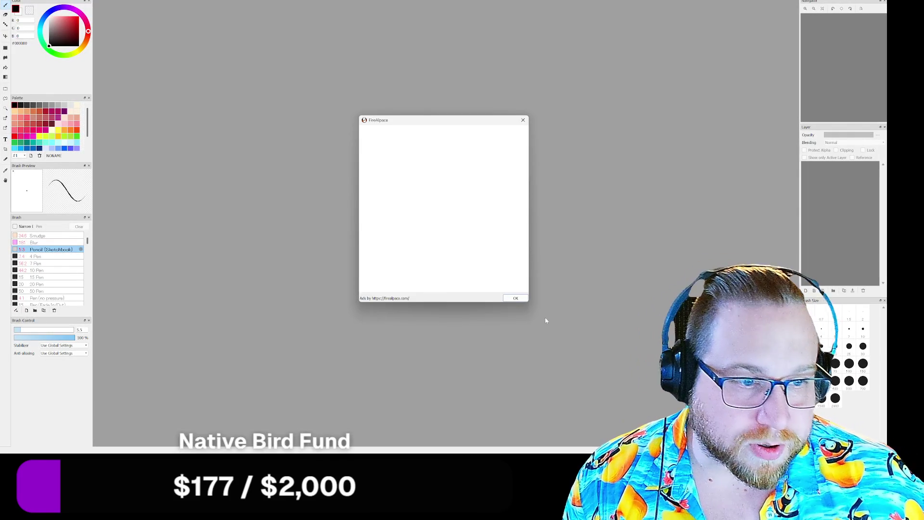
pyautogui.click(516, 299)
# - Create a new 300×100 image
pyautogui.click(8, 0)
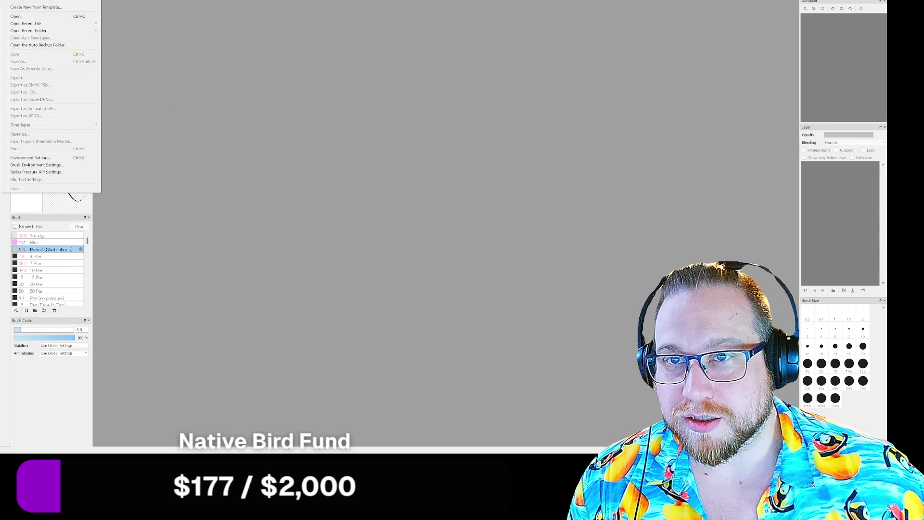
pyautogui.hotkey('ctrl', 'n')
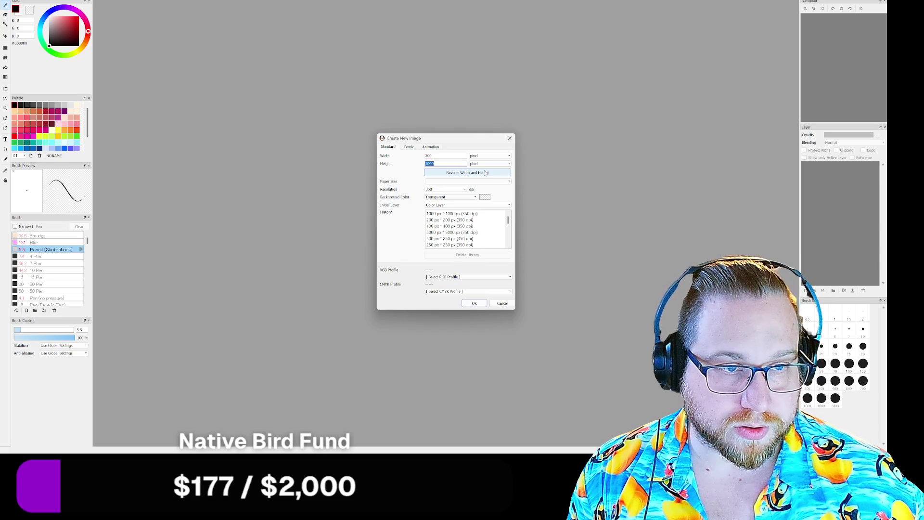
pyautogui.press('Return')
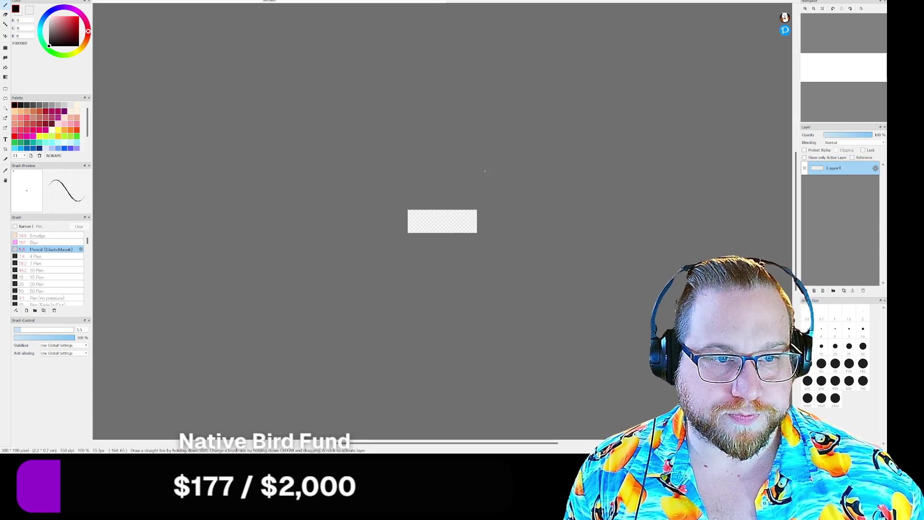
pyautogui.scroll(-1, 399, 220)
pyautogui.scroll(4, 400, 220)
pyautogui.scroll(2, 400, 219)
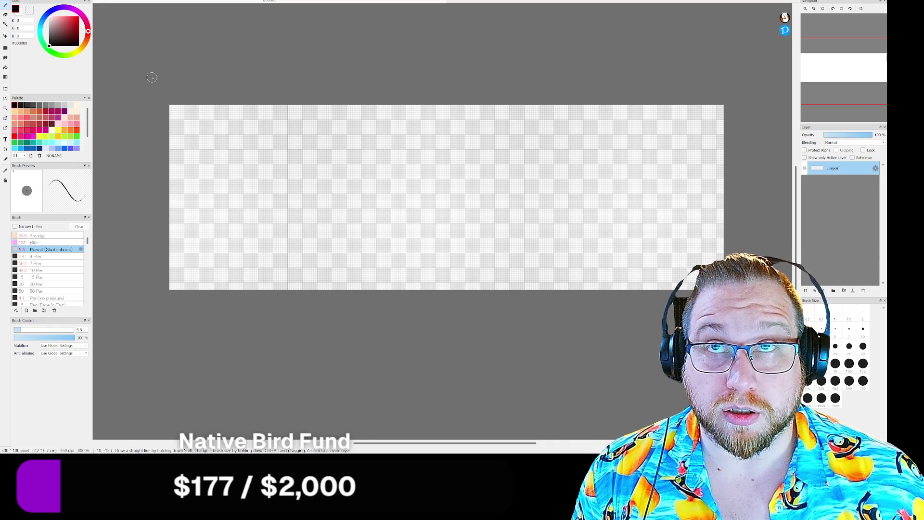
pyautogui.scroll(-2, 152, 77)
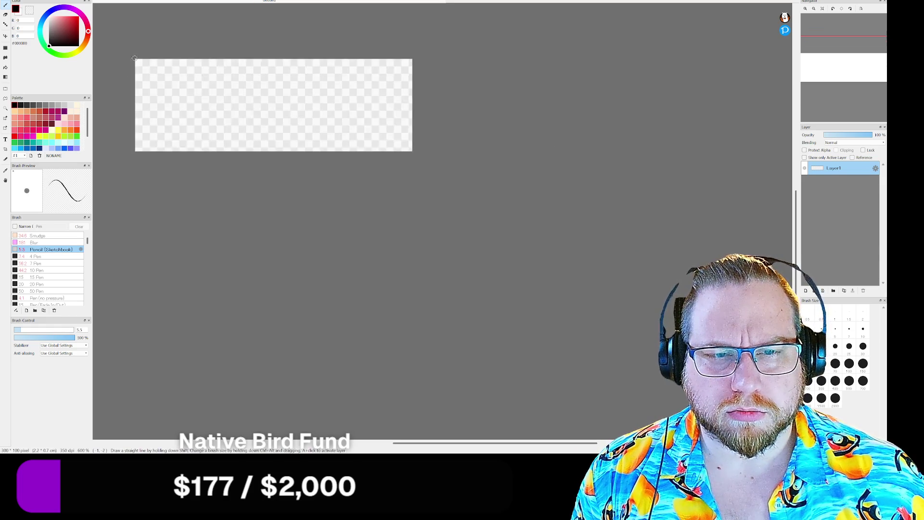
pyautogui.scroll(2, 132, 57)
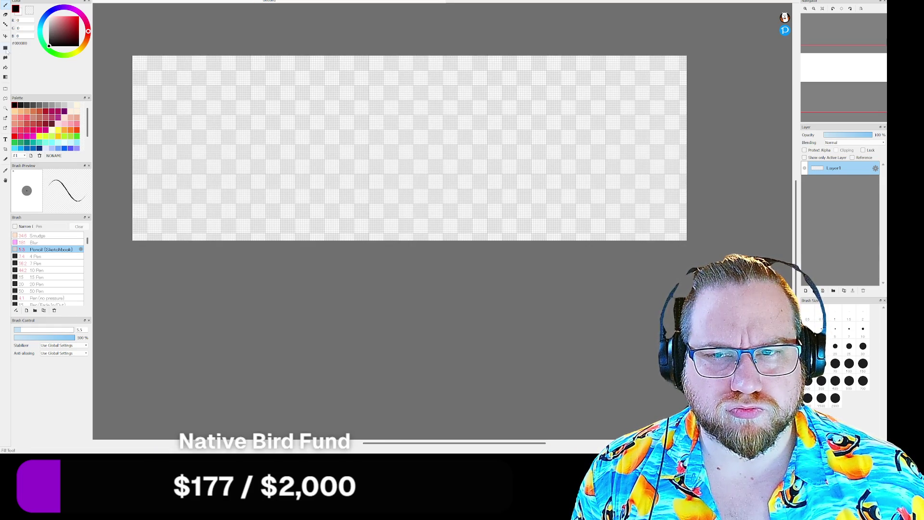
# - Bucket-fill the whole canvas black and outline an inset rectangle
pyautogui.click(5, 68)
pyautogui.click(152, 88)
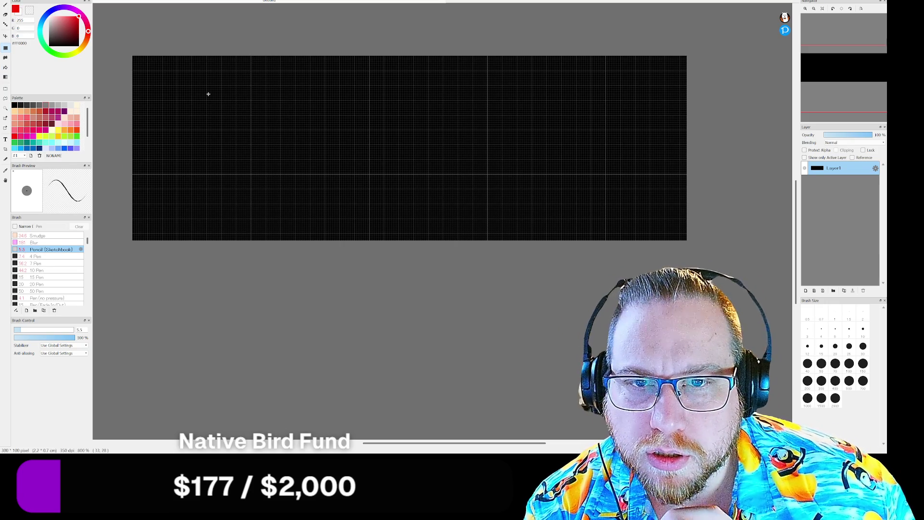
pyautogui.moveTo(169, 81)
pyautogui.mouseDown()
pyautogui.moveTo(542, 161)
pyautogui.moveTo(718, 233)
pyautogui.moveTo(687, 101)
pyautogui.moveTo(691, 58)
pyautogui.moveTo(698, 232)
pyautogui.mouseUp()
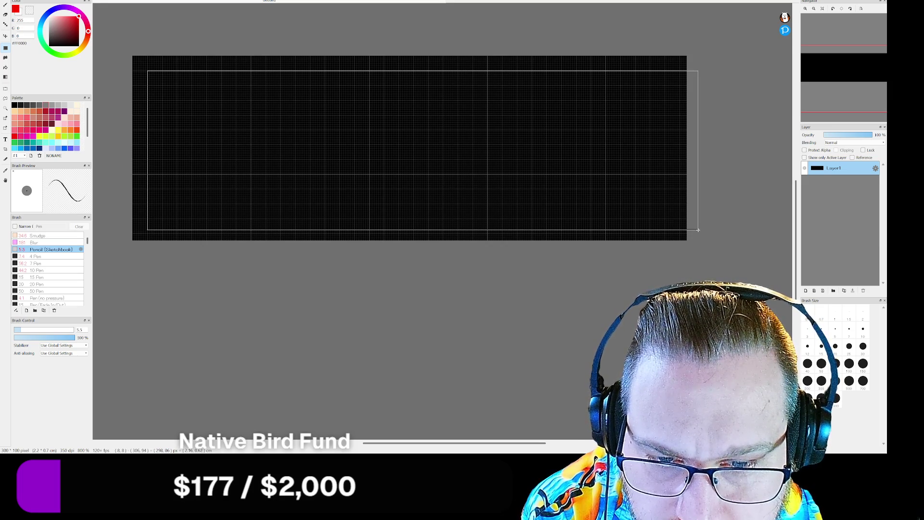
# - Fill the inset rectangle red, leaving a black border, and select the Dot Brush
pyautogui.moveTo(698, 230); pyautogui.dragTo(698, 226)
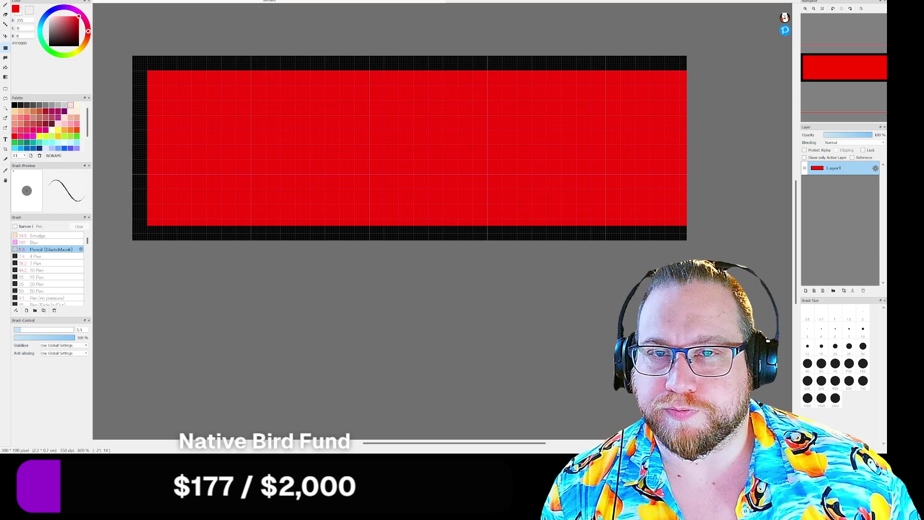
pyautogui.click(6, 25)
# - Switch to the 4 Pen at size 1, undoing the trial strokes
pyautogui.scroll(-1, 149, 81)
pyautogui.scroll(3, 159, 81)
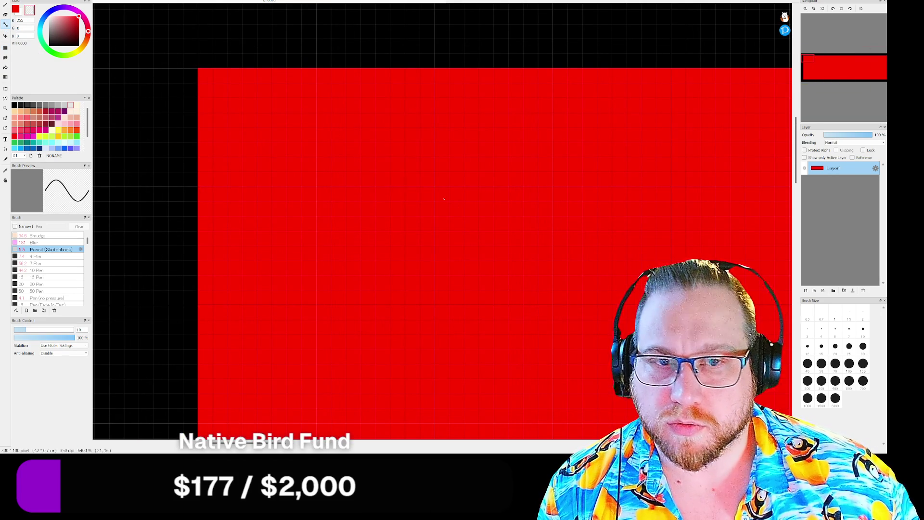
pyautogui.moveTo(201, 201)
pyautogui.mouseDown()
pyautogui.moveTo(299, 101)
pyautogui.moveTo(325, 56)
pyautogui.mouseUp()
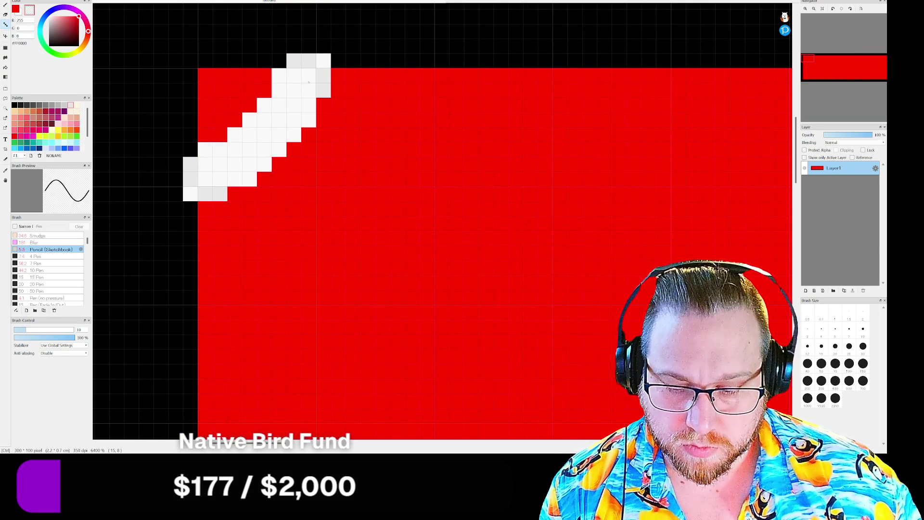
pyautogui.hotkey('ctrl', 'z')
pyautogui.click(29, 256)
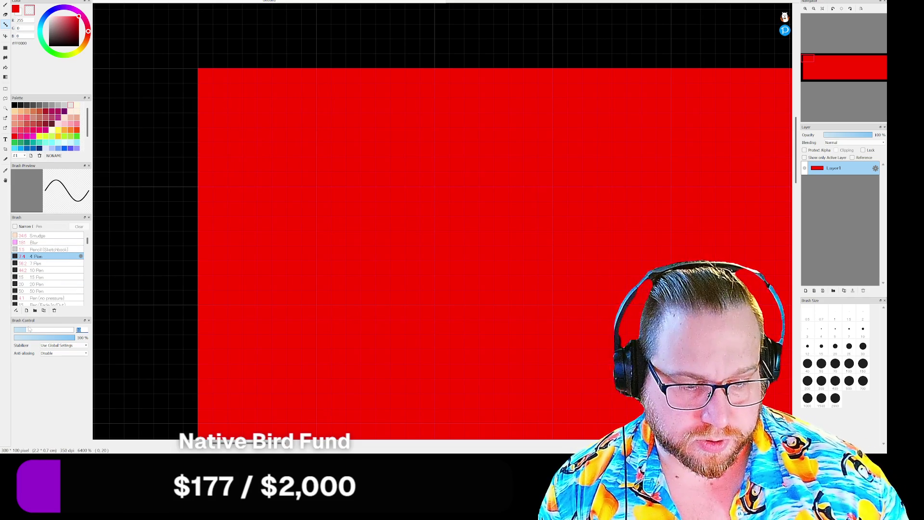
pyautogui.write('1')
pyautogui.moveTo(191, 194); pyautogui.dragTo(315, 48)
pyautogui.hotkey('ctrl', 'z')
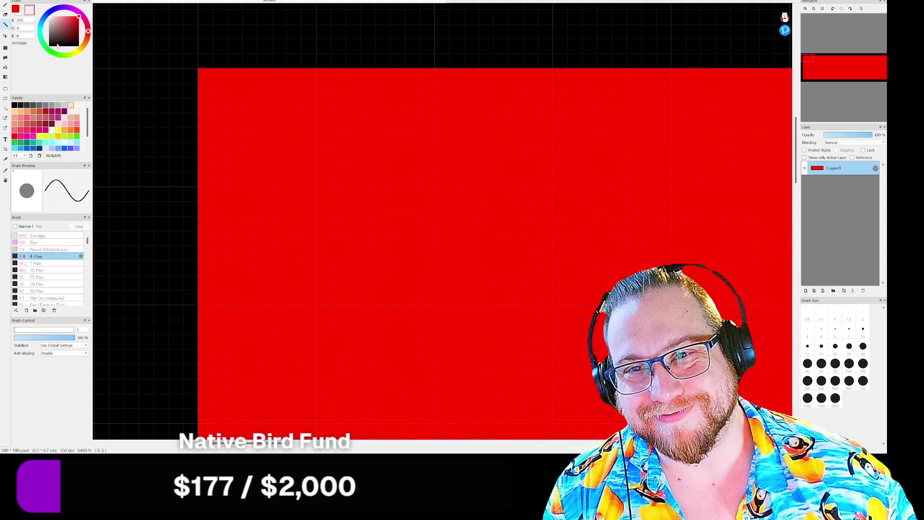
# - Bevel the red bar's top-left corner with stepped black pixels
pyautogui.moveTo(60, 42); pyautogui.dragTo(49, 46)
pyautogui.moveTo(202, 73)
pyautogui.mouseDown()
pyautogui.moveTo(222, 103)
pyautogui.moveTo(184, 146)
pyautogui.mouseUp()
pyautogui.moveTo(205, 181)
pyautogui.mouseDown()
pyautogui.moveTo(236, 120)
pyautogui.moveTo(279, 77)
pyautogui.moveTo(308, 72)
pyautogui.mouseUp()
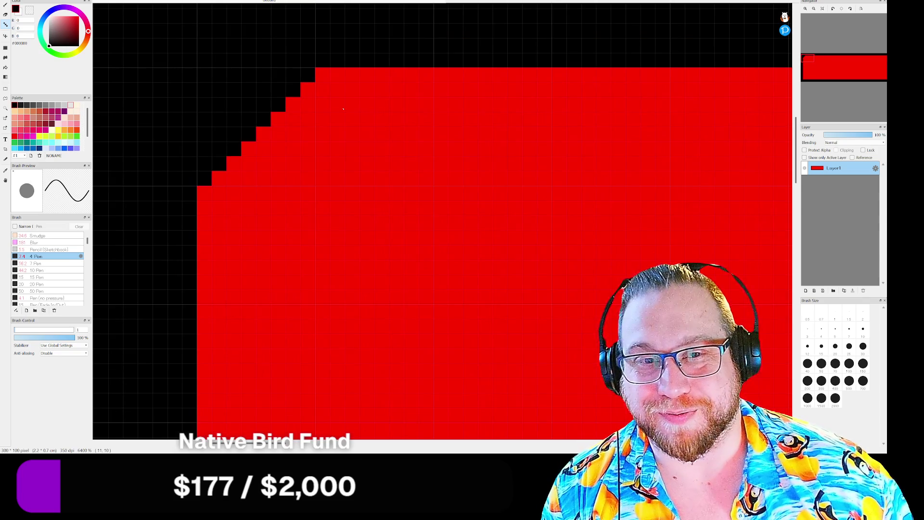
pyautogui.moveTo(786, 157); pyautogui.dragTo(784, 317)
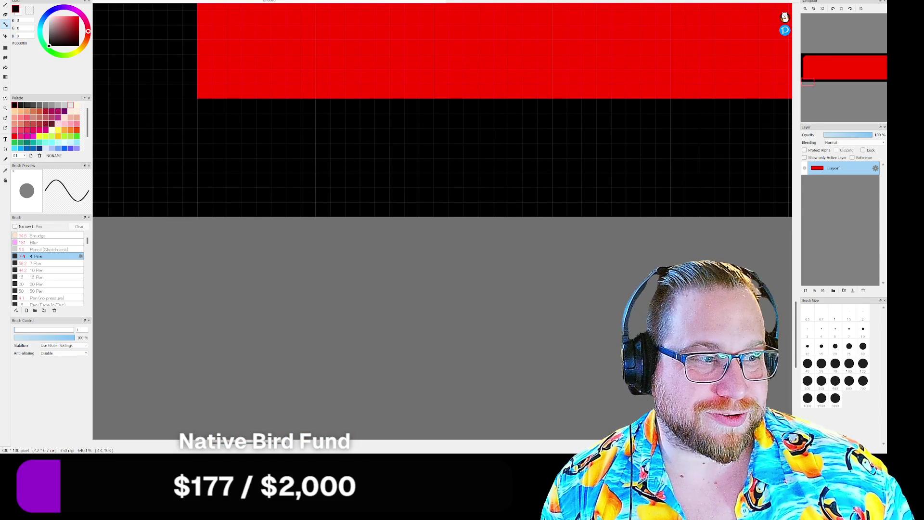
pyautogui.scroll(3, 556, 184)
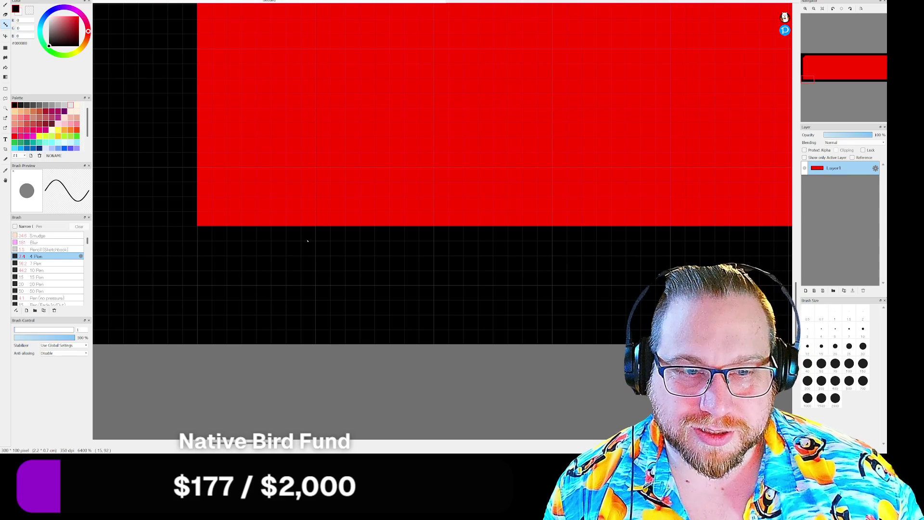
# - Bevel the bottom-left corner with black steps and clean up stray red pixels
pyautogui.moveTo(296, 240)
pyautogui.mouseDown()
pyautogui.moveTo(265, 219)
pyautogui.moveTo(294, 205)
pyautogui.moveTo(250, 212)
pyautogui.moveTo(261, 206)
pyautogui.moveTo(238, 173)
pyautogui.moveTo(219, 205)
pyautogui.moveTo(248, 159)
pyautogui.moveTo(223, 168)
pyautogui.moveTo(216, 139)
pyautogui.moveTo(202, 145)
pyautogui.mouseUp()
pyautogui.click(205, 115)
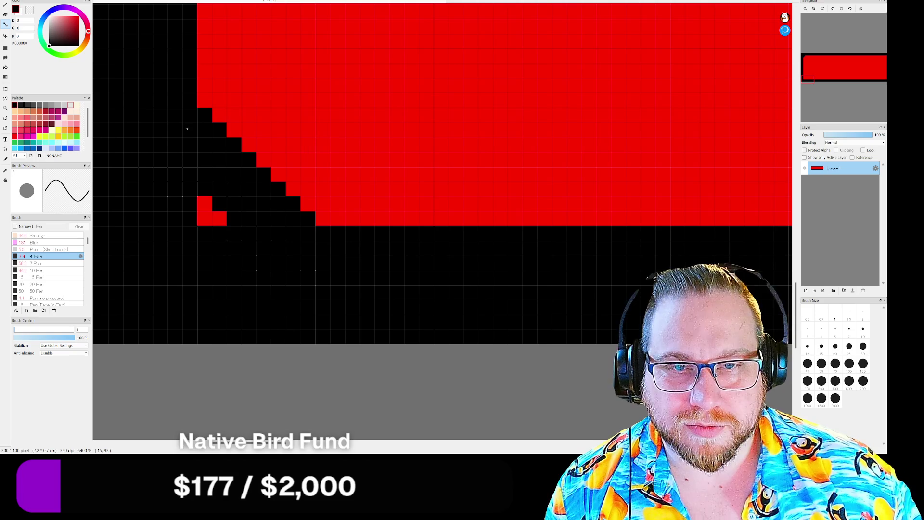
pyautogui.moveTo(205, 204); pyautogui.dragTo(219, 219)
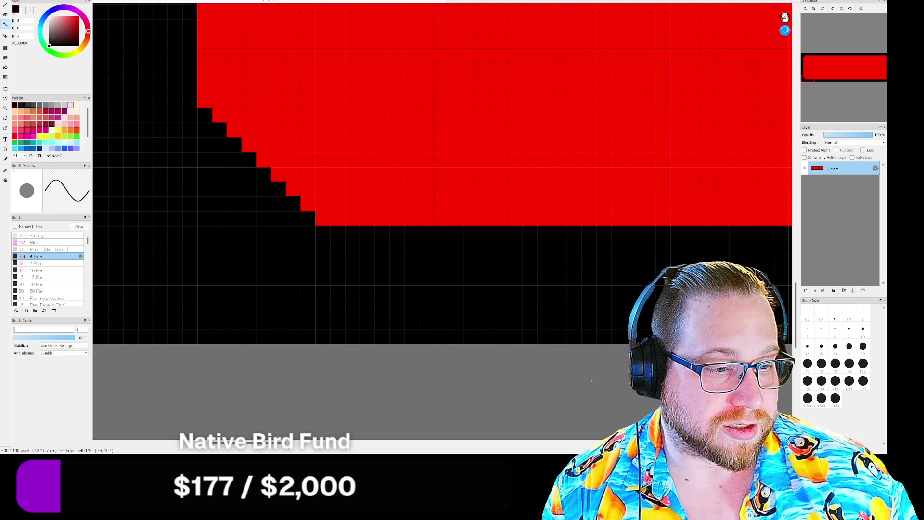
pyautogui.scroll(2, 592, 380)
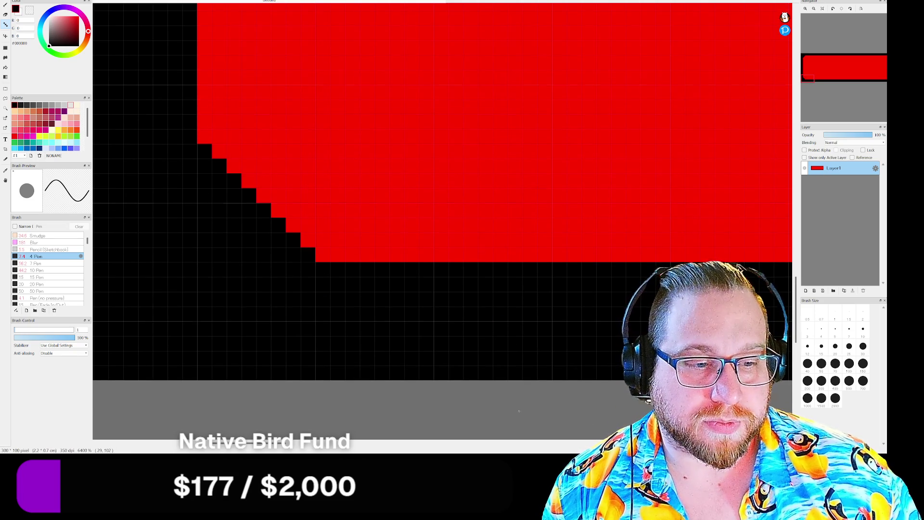
pyautogui.scroll(2, 518, 410)
pyautogui.keyDown('ctrl'); pyautogui.scroll(-6, 505, 302); pyautogui.keyUp('ctrl')
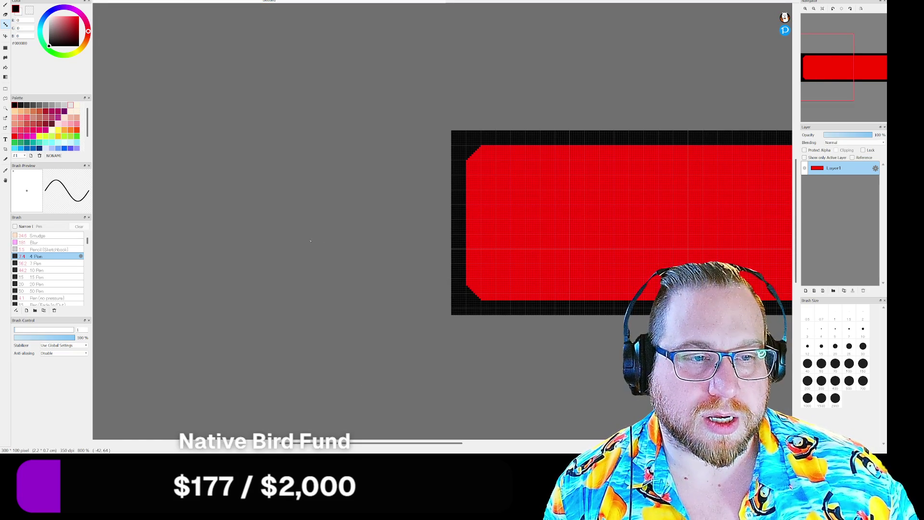
# - Bucket-fill the black border with transparency
pyautogui.moveTo(830, 80)
pyautogui.mouseDown()
pyautogui.moveTo(843, 77)
pyautogui.moveTo(846, 91)
pyautogui.mouseUp()
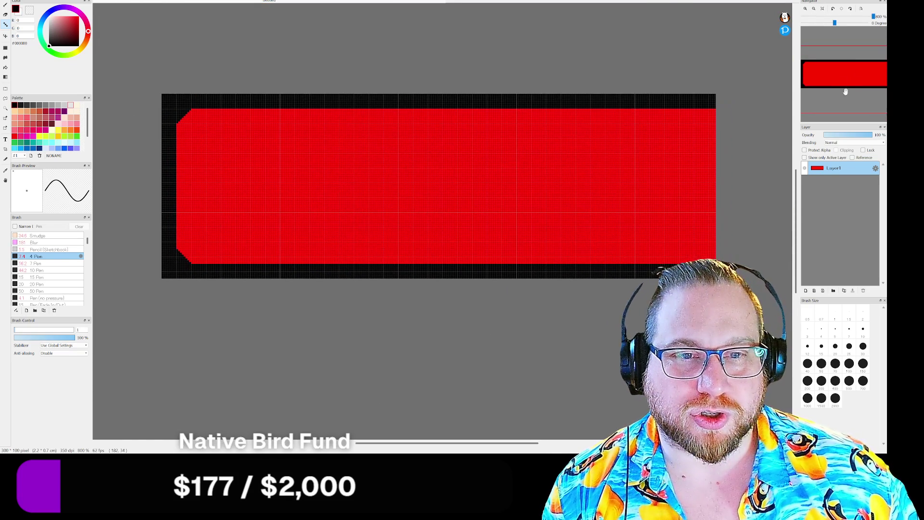
pyautogui.press('g')
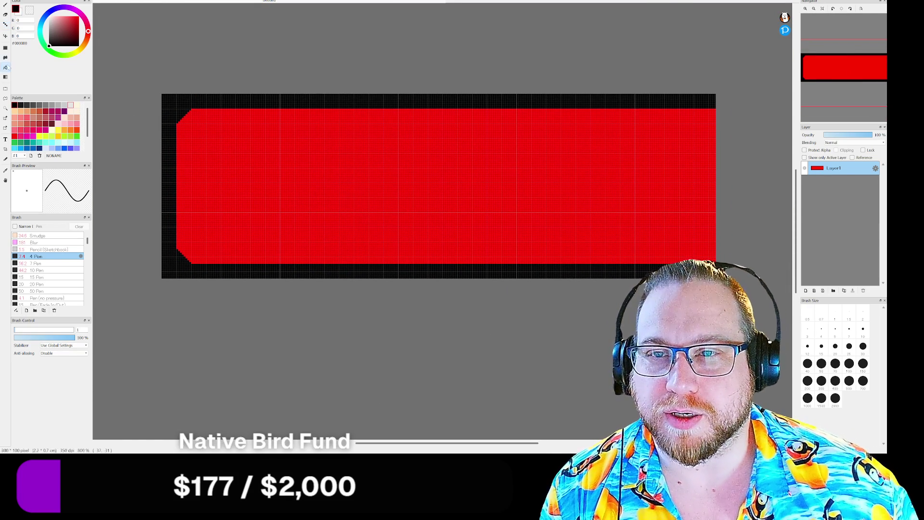
pyautogui.press('x')
pyautogui.click(179, 100)
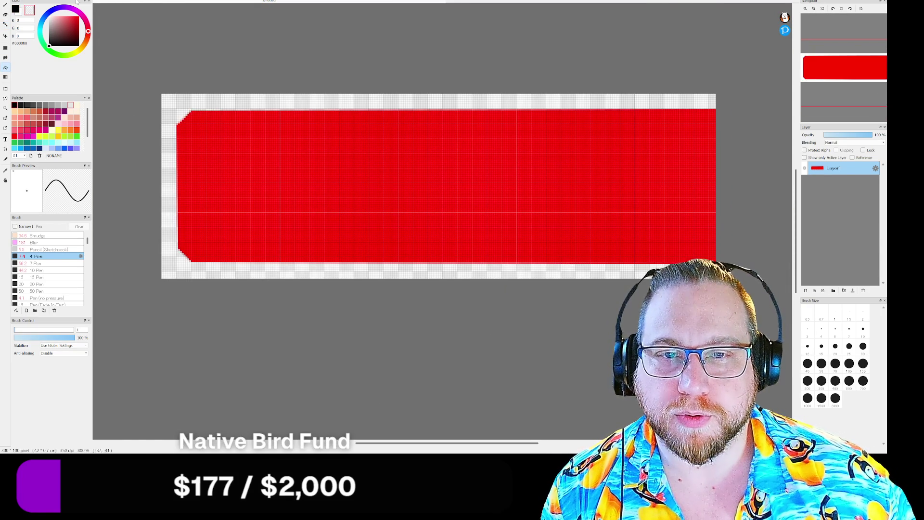
# - Export the bar as a transparent PNG named HealthBar in the Mesh Test Images folder
pyautogui.click(7, 0)
pyautogui.click(30, 78)
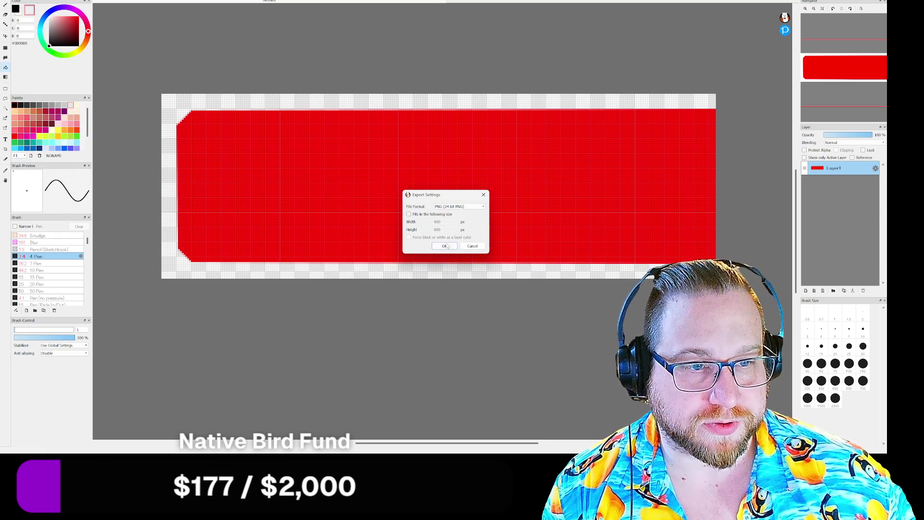
pyautogui.click(470, 207)
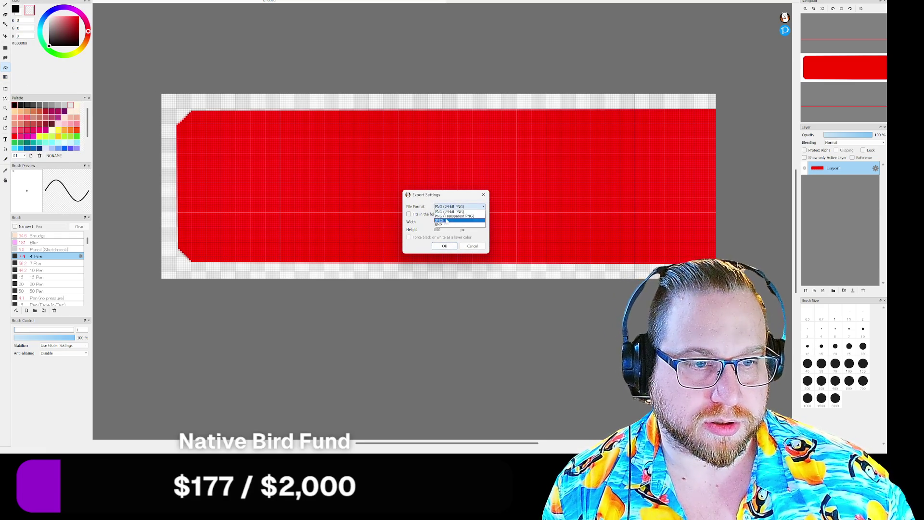
pyautogui.click(450, 219)
pyautogui.click(444, 247)
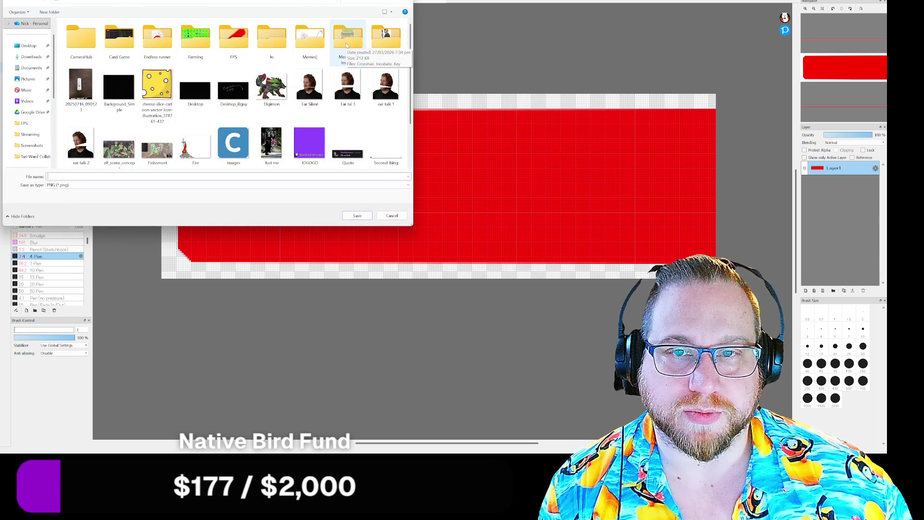
pyautogui.doubleClick(346, 44)
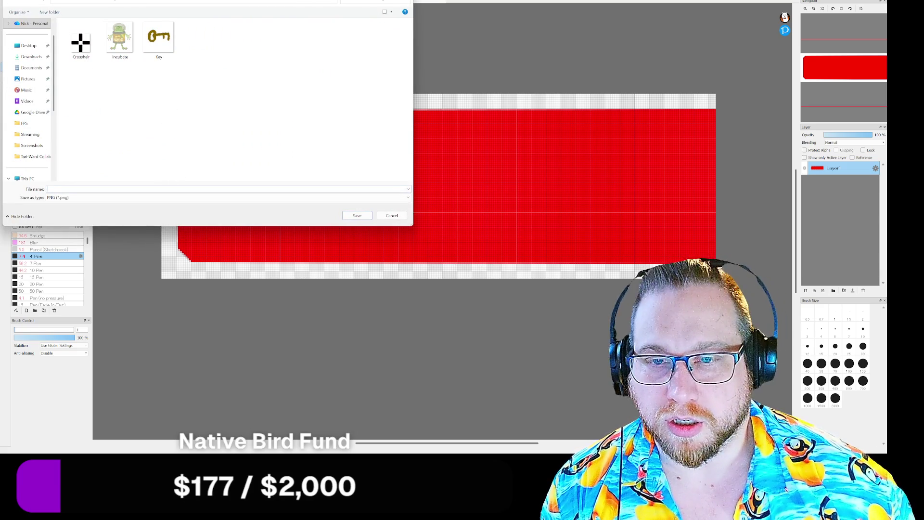
pyautogui.write('HealthBar')
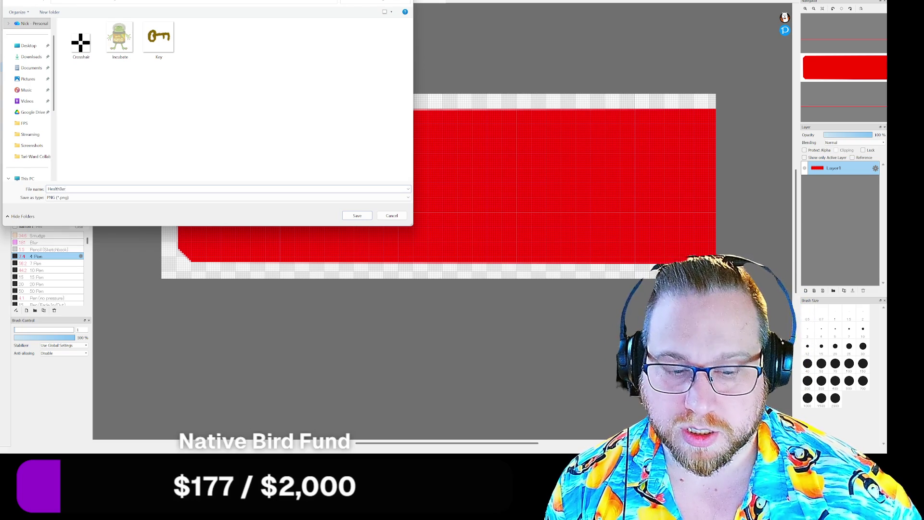
pyautogui.press('Return')
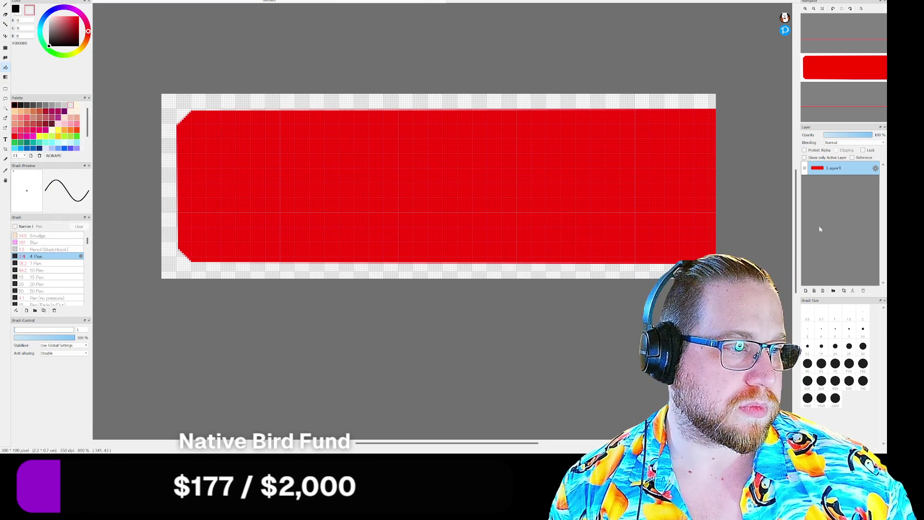
# - Add Layer2 beneath the red layer and hide the red layer
pyautogui.hotkey('ctrl', 'shift', 'n')
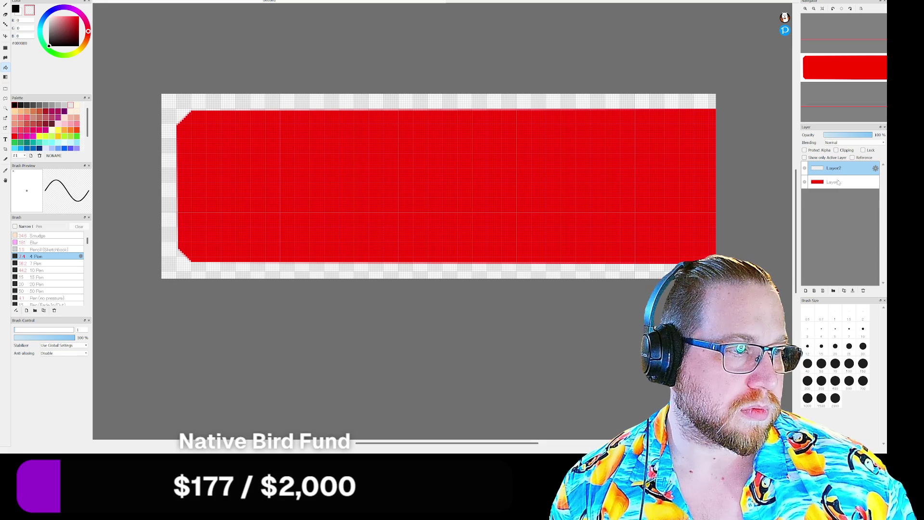
pyautogui.moveTo(838, 182); pyautogui.dragTo(838, 168)
pyautogui.click(804, 167)
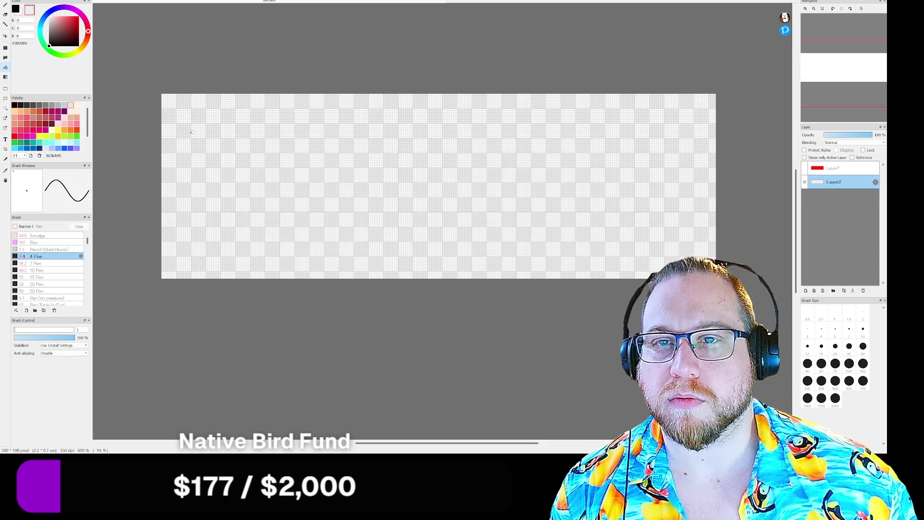
# - Fill Layer2 solid black and export it as a transparent PNG beside HealthBar
pyautogui.press('x')
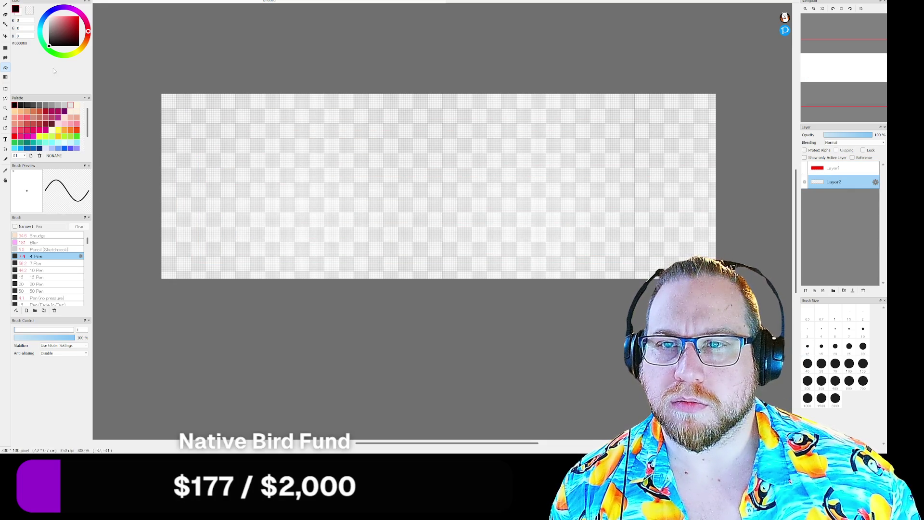
pyautogui.click(263, 110)
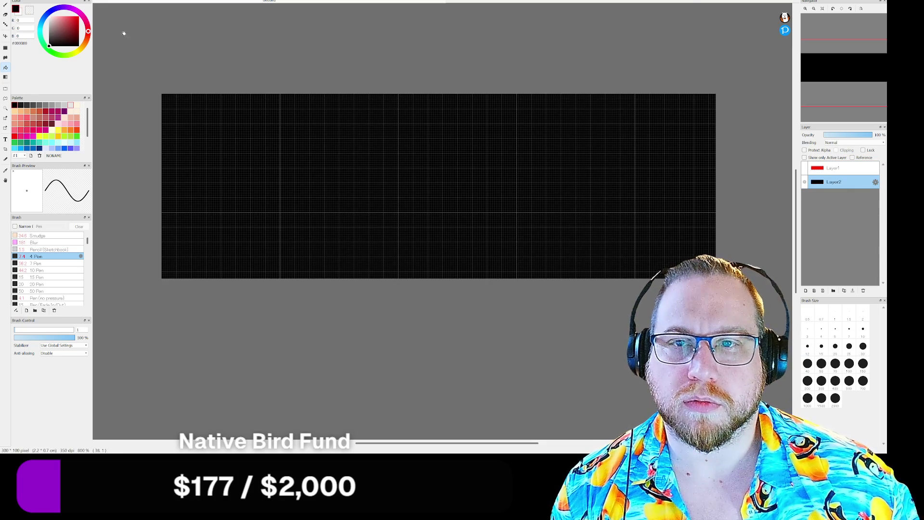
pyautogui.click(10, 1)
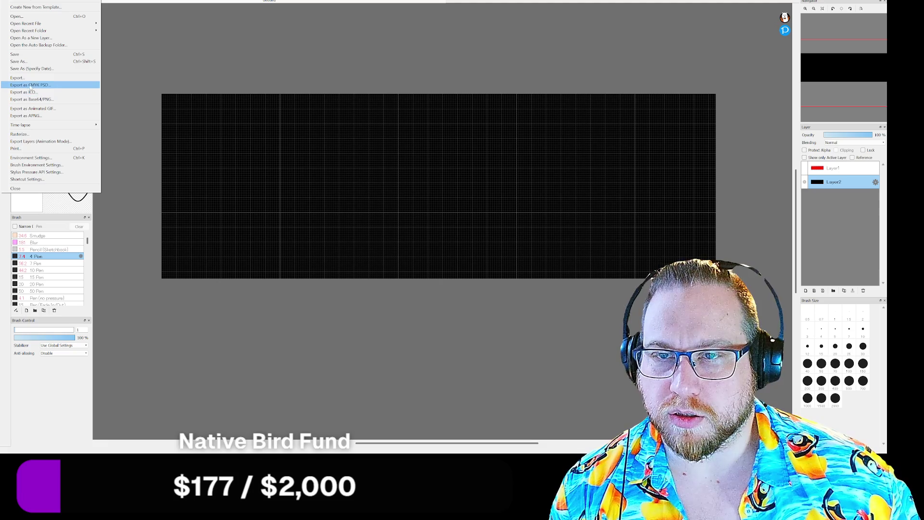
pyautogui.click(31, 78)
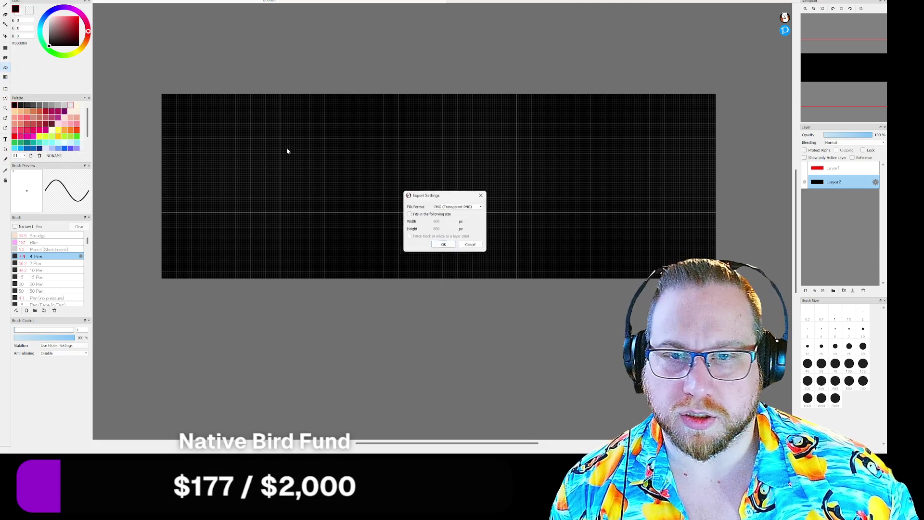
pyautogui.click(458, 207)
pyautogui.click(457, 211)
pyautogui.click(444, 246)
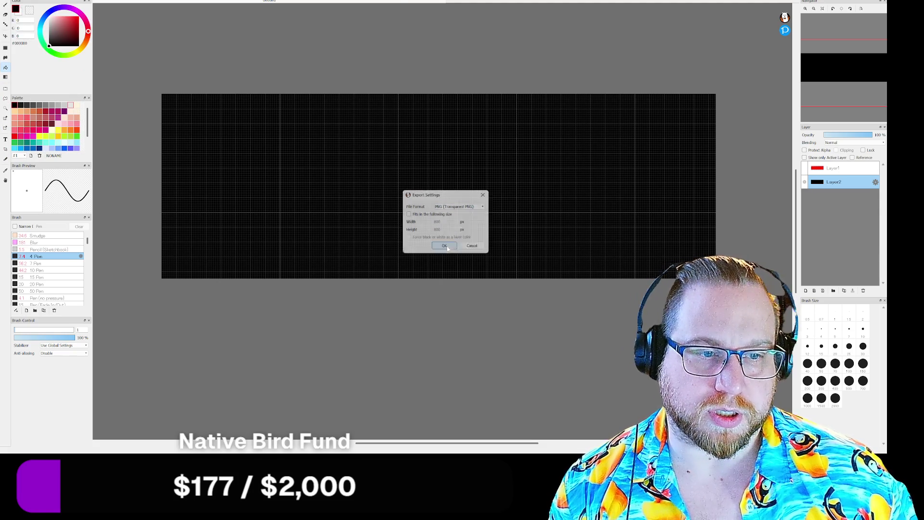
pyautogui.write('Heal')
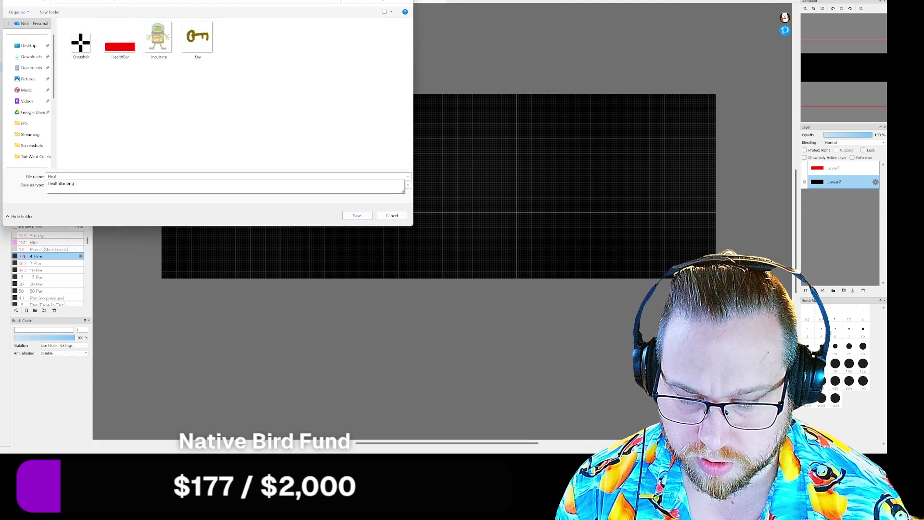
pyautogui.write('thBarBar')
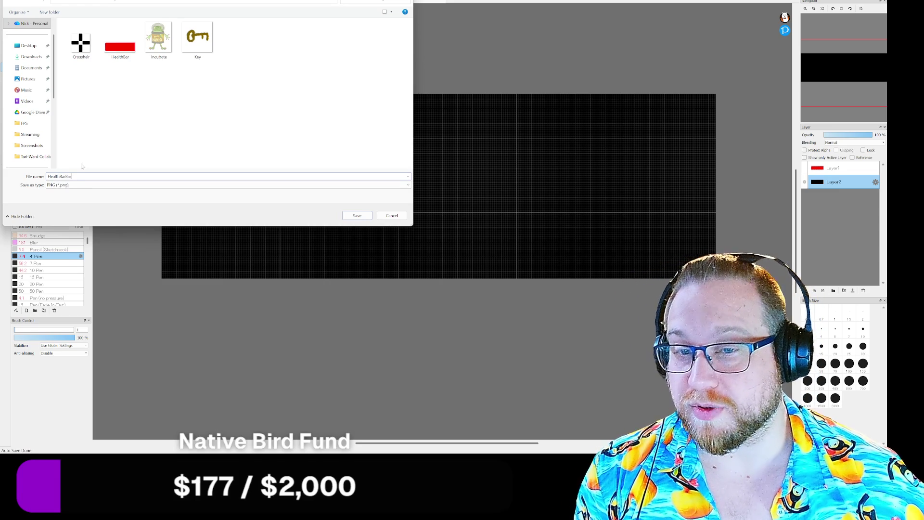
pyautogui.click(357, 216)
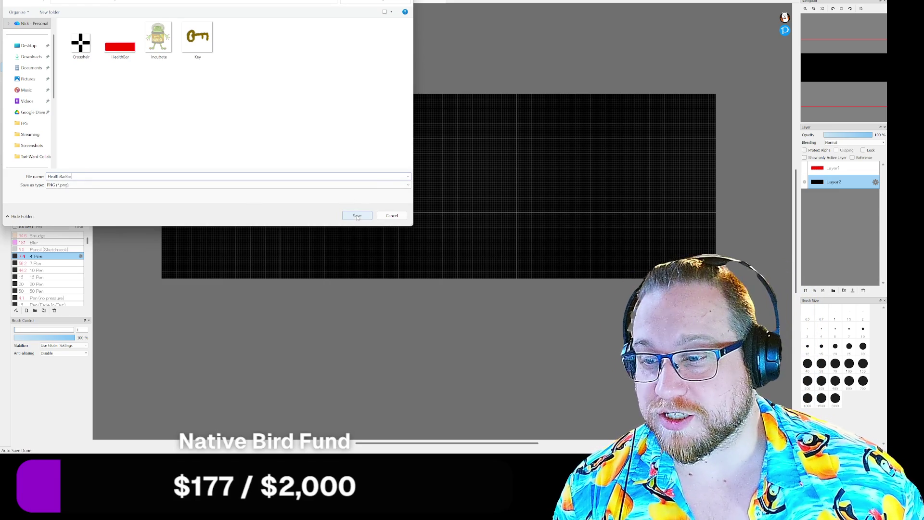
pyautogui.click(357, 217)
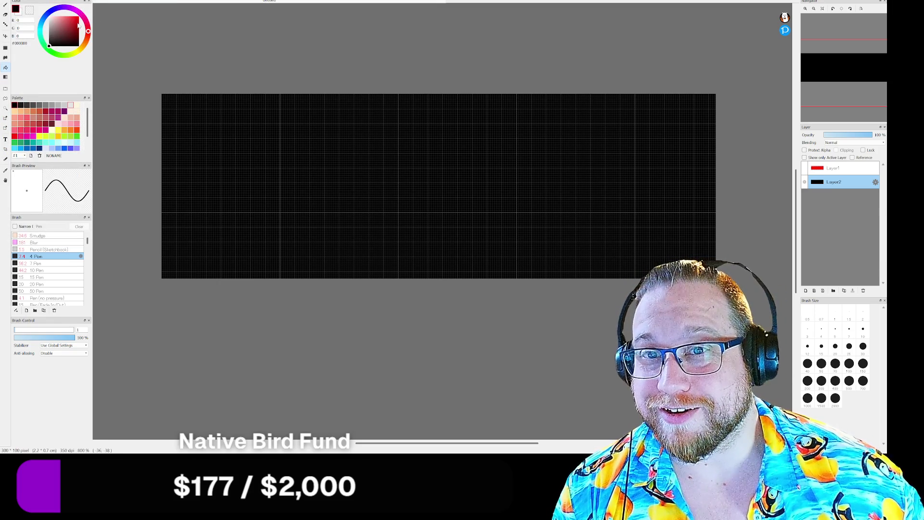
# - Create a new 300×300 image
pyautogui.hotkey('alt', 'f')
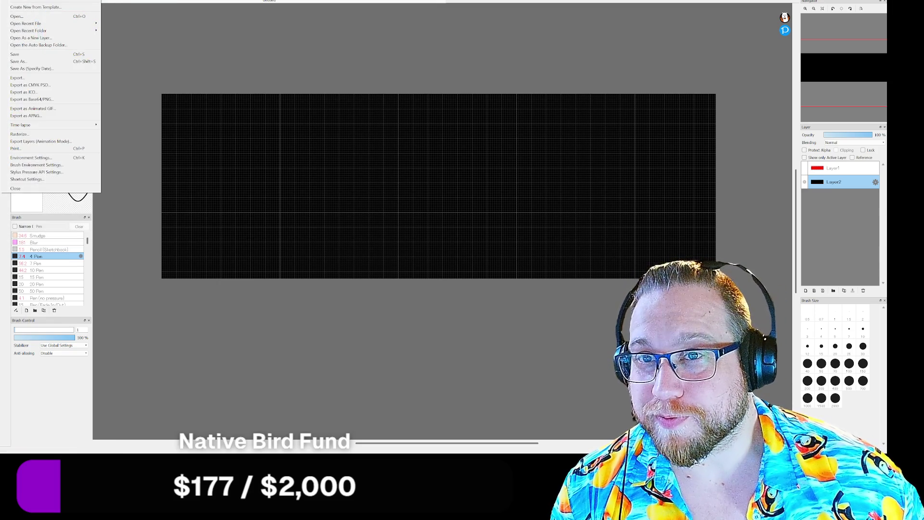
pyautogui.hotkey('ctrl', 'n')
pyautogui.press('Tab')
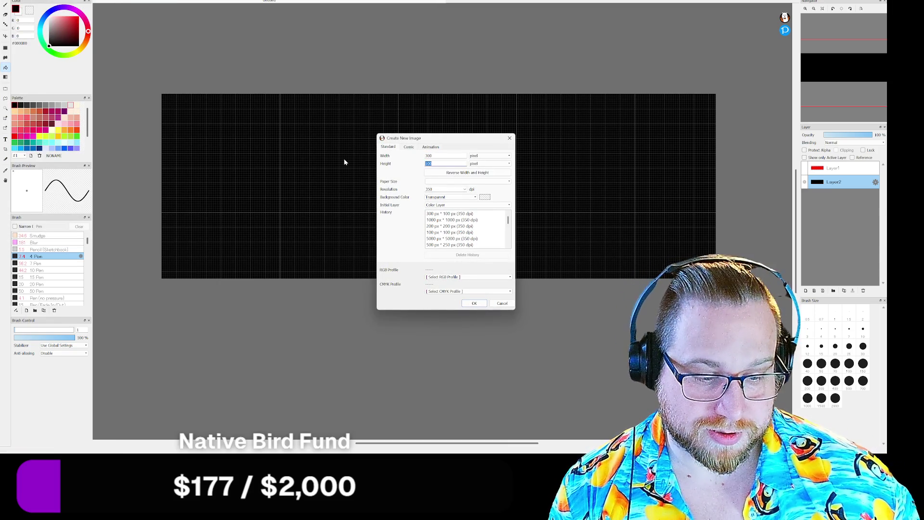
pyautogui.write('3')
pyautogui.press('Return')
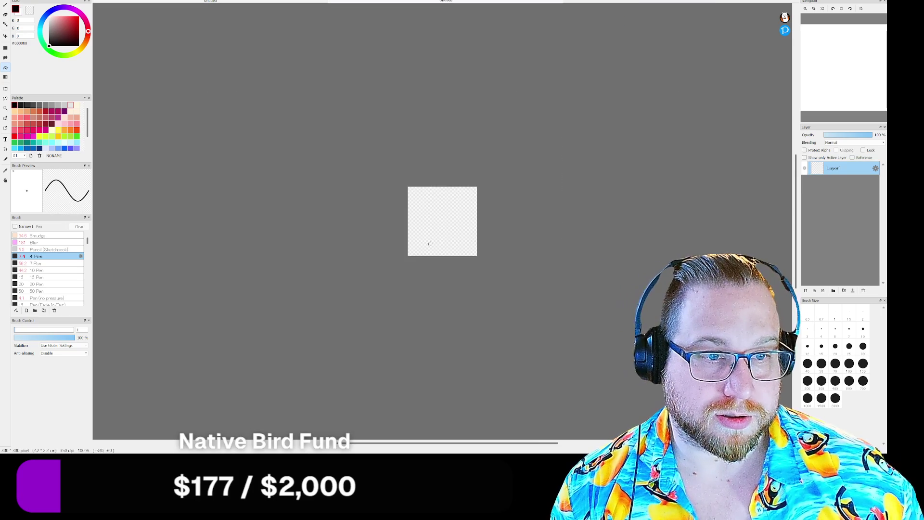
pyautogui.scroll(4, 430, 244)
pyautogui.scroll(-2, 216, 276)
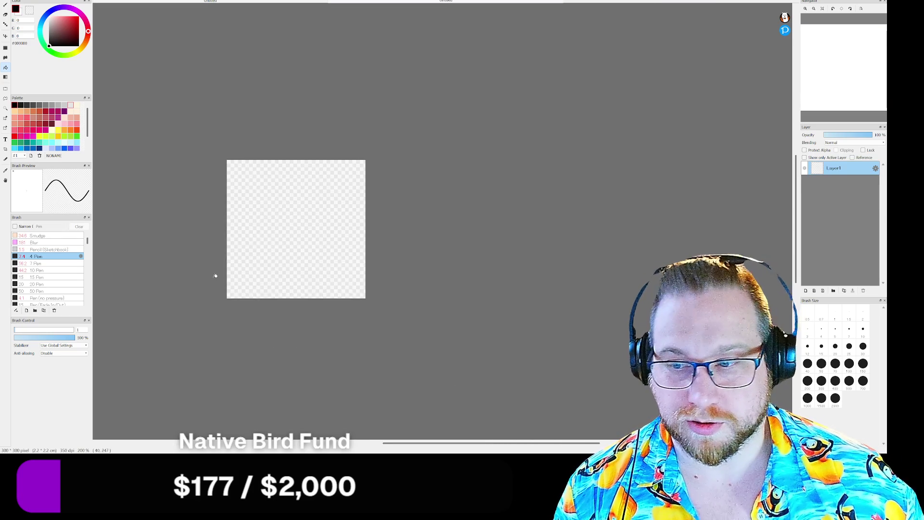
pyautogui.scroll(-1, 215, 276)
pyautogui.scroll(3, 192, 241)
pyautogui.scroll(-3, 241, 245)
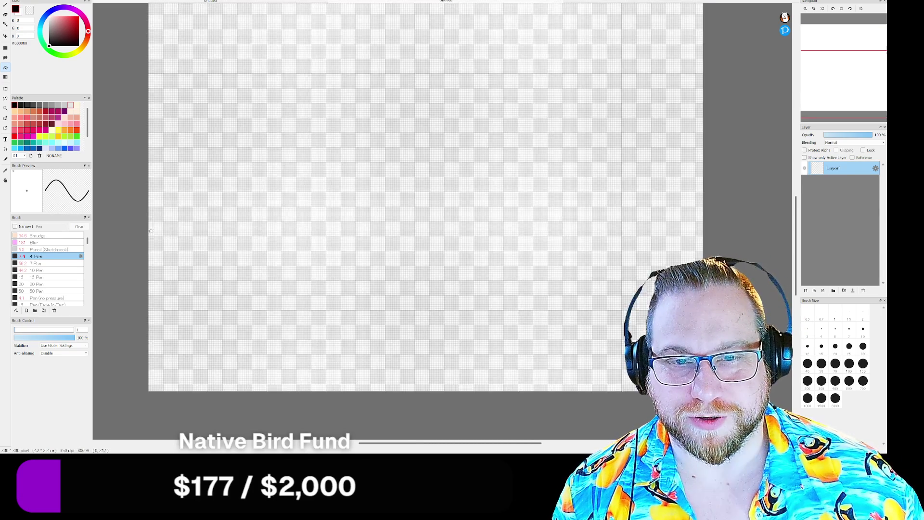
pyautogui.scroll(4, 193, 240)
pyautogui.scroll(-2, 188, 233)
# - Fill Layer1 black, add a layer above, and draw a circle outline with the pen
pyautogui.click(187, 232)
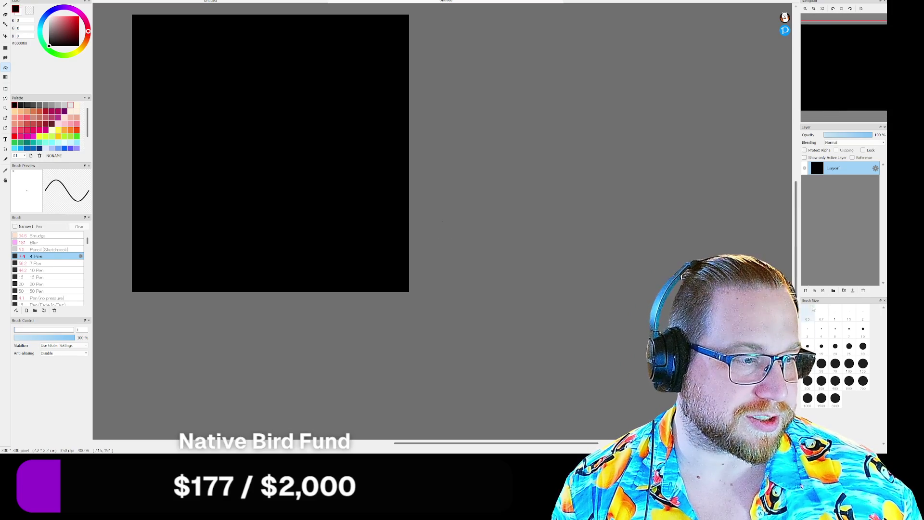
pyautogui.click(806, 291)
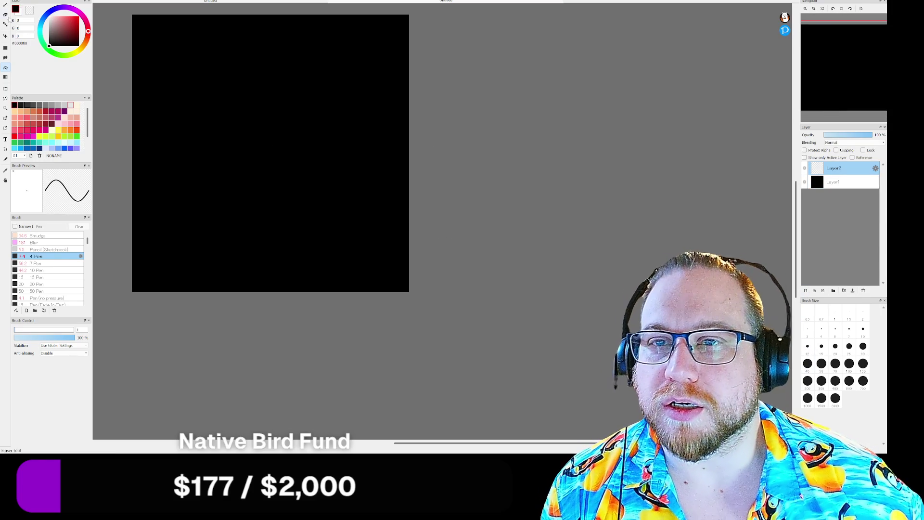
pyautogui.click(5, 25)
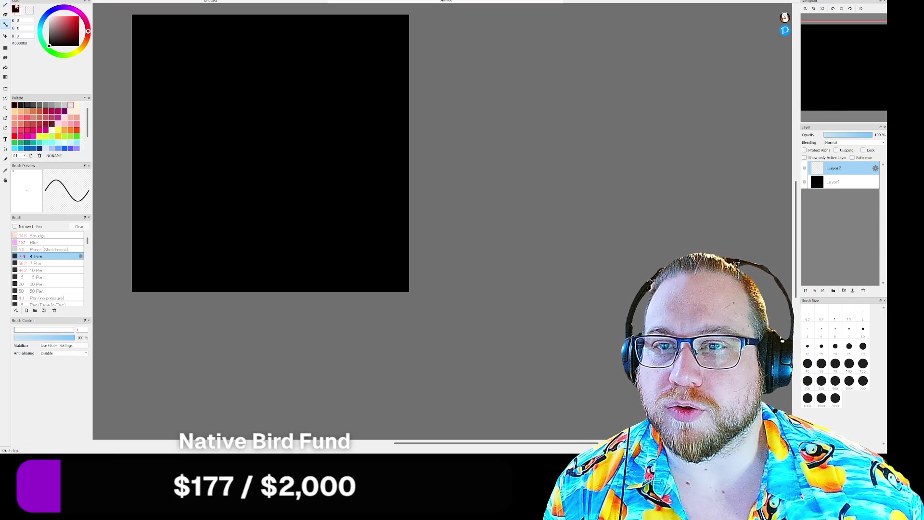
pyautogui.press('b')
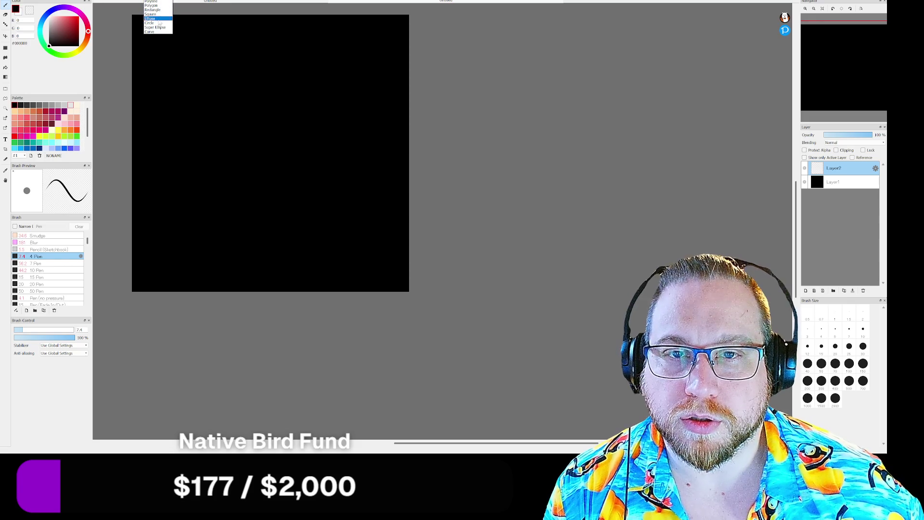
pyautogui.moveTo(137, 20)
pyautogui.mouseDown()
pyautogui.moveTo(386, 295)
pyautogui.moveTo(347, 260)
pyautogui.mouseUp()
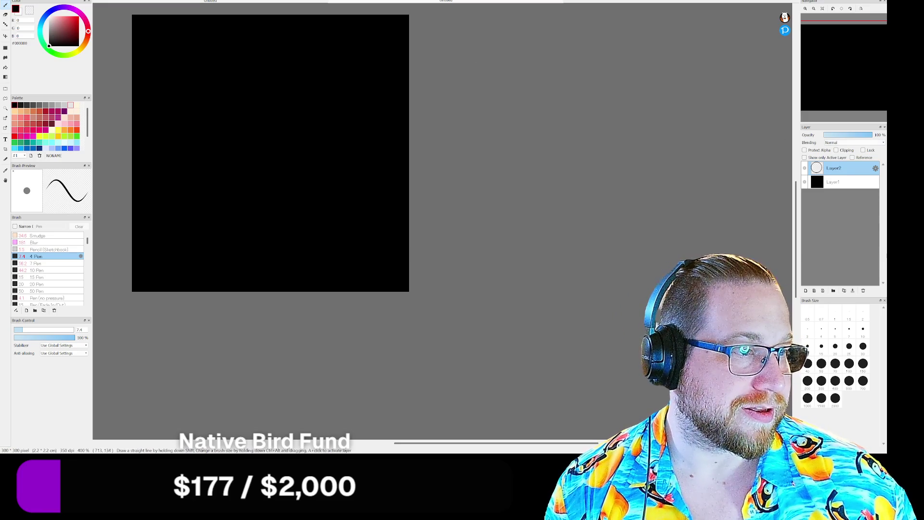
# - Hide the black layer, centre the circle, and fill its inside white
pyautogui.click(804, 181)
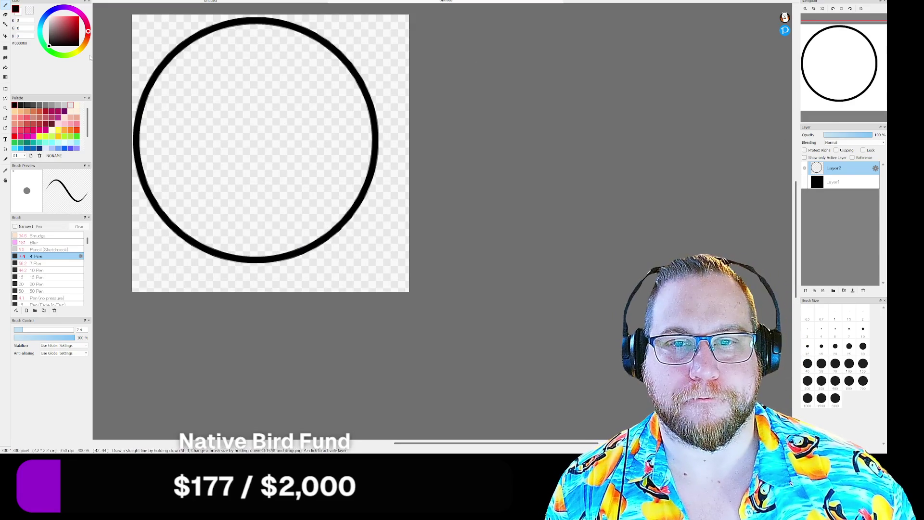
pyautogui.click(5, 35)
pyautogui.moveTo(227, 142)
pyautogui.mouseDown()
pyautogui.moveTo(240, 154)
pyautogui.moveTo(285, 147)
pyautogui.mouseUp()
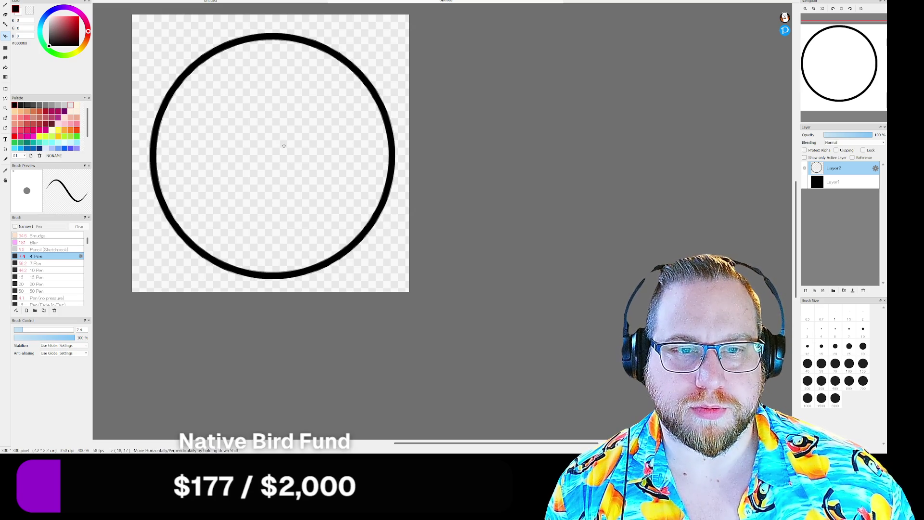
pyautogui.press('x')
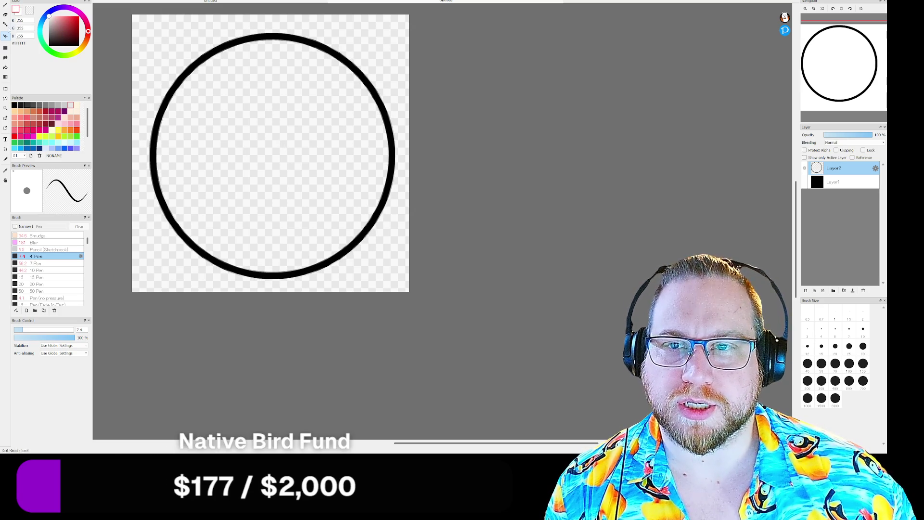
pyautogui.click(6, 67)
pyautogui.click(267, 170)
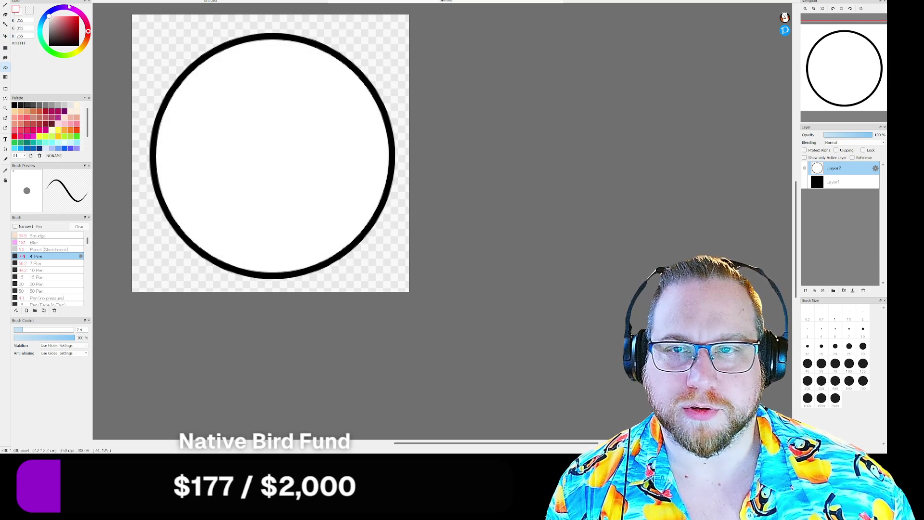
# - Export the circle as a transparent PNG
pyautogui.click(14, 1)
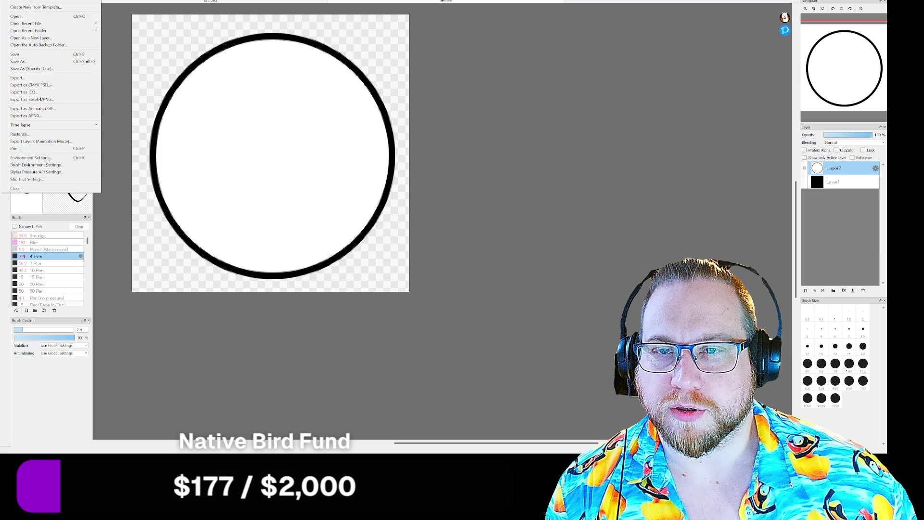
pyautogui.click(19, 69)
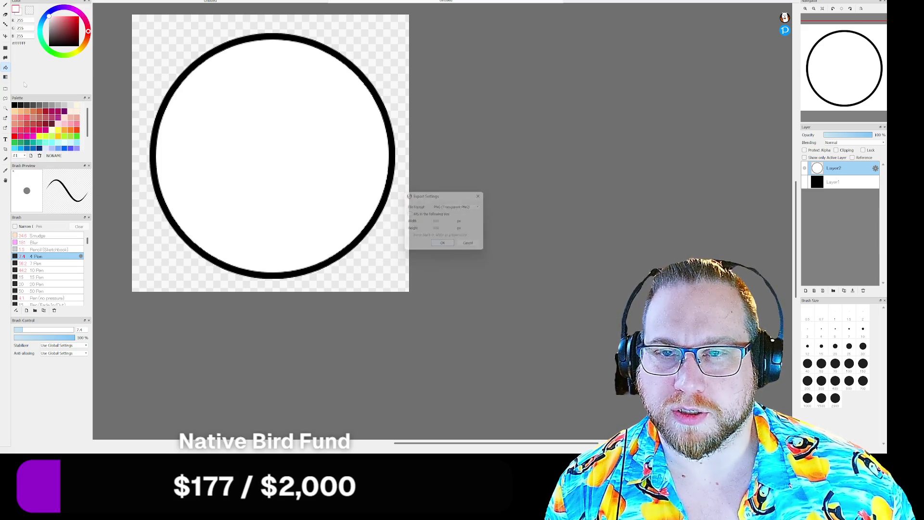
pyautogui.click(460, 206)
pyautogui.click(453, 216)
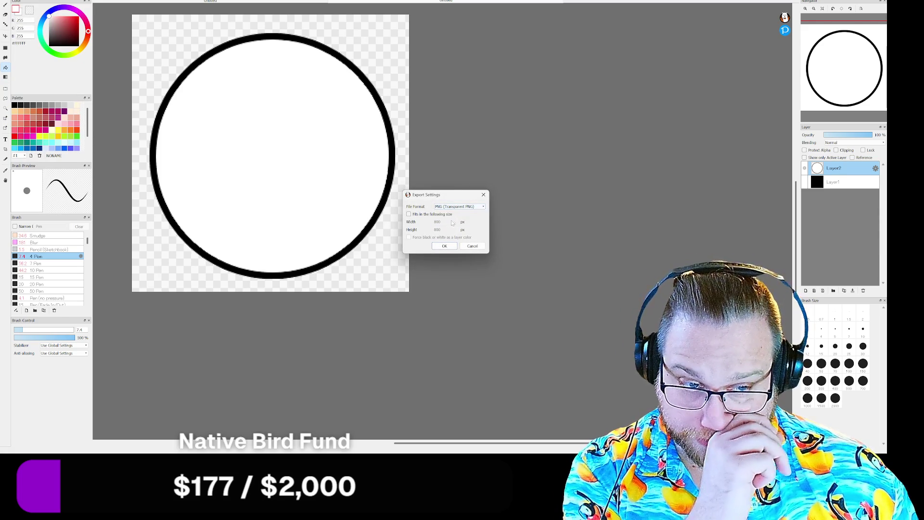
pyautogui.click(445, 246)
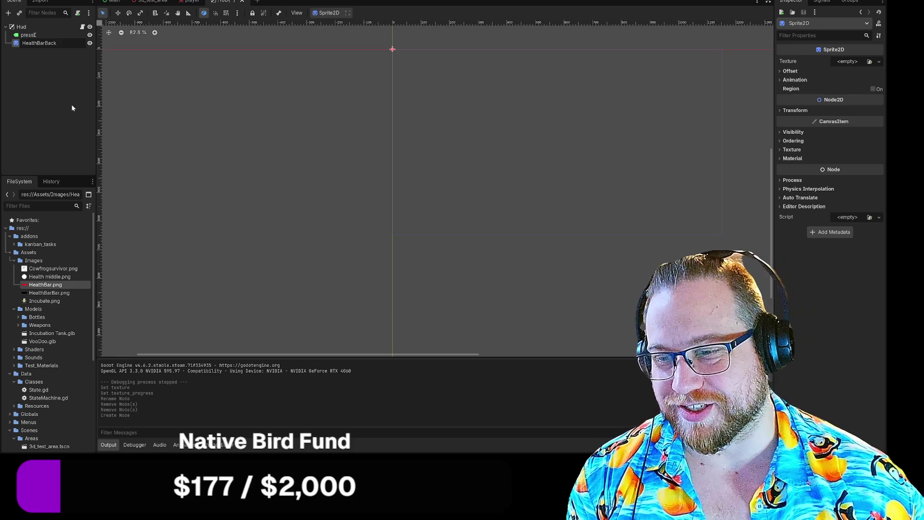
# - Confirm the HealthBarBack name and add a TextureProgressBar child under it
pyautogui.press('Return')
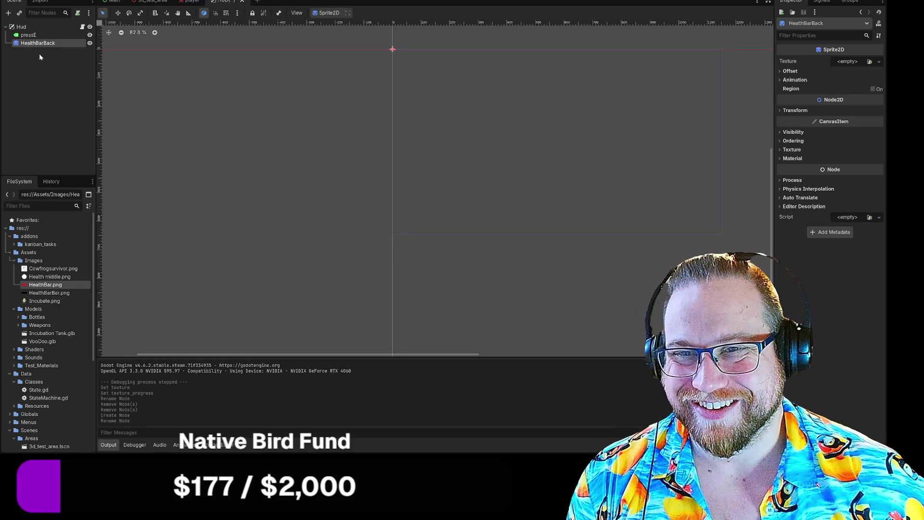
pyautogui.rightClick(39, 45)
pyautogui.click(48, 51)
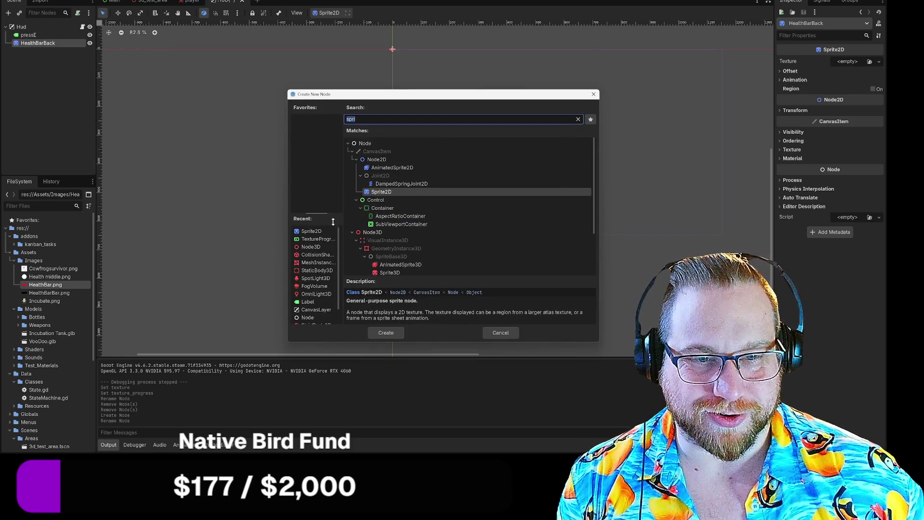
pyautogui.click(318, 240)
pyautogui.doubleClick(318, 240)
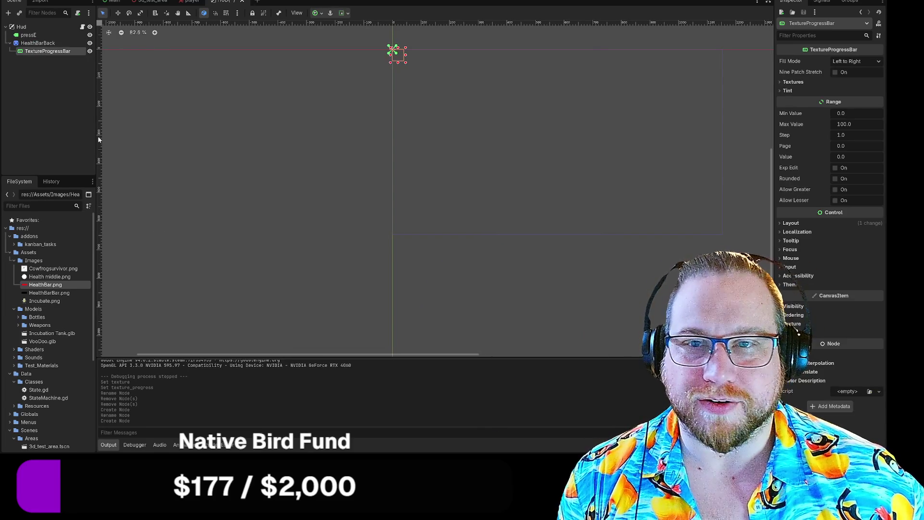
pyautogui.rightClick(39, 56)
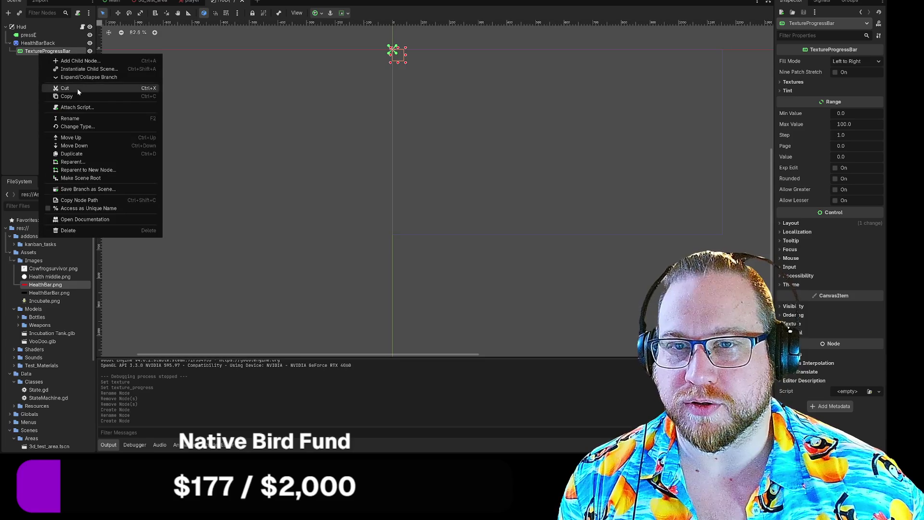
pyautogui.click(22, 97)
# - Set HealthBar.png as the progress texture and move the bar down to (6, 546)
pyautogui.moveTo(46, 284)
pyautogui.mouseDown()
pyautogui.moveTo(44, 38)
pyautogui.moveTo(45, 52)
pyautogui.mouseUp()
pyautogui.click(72, 76)
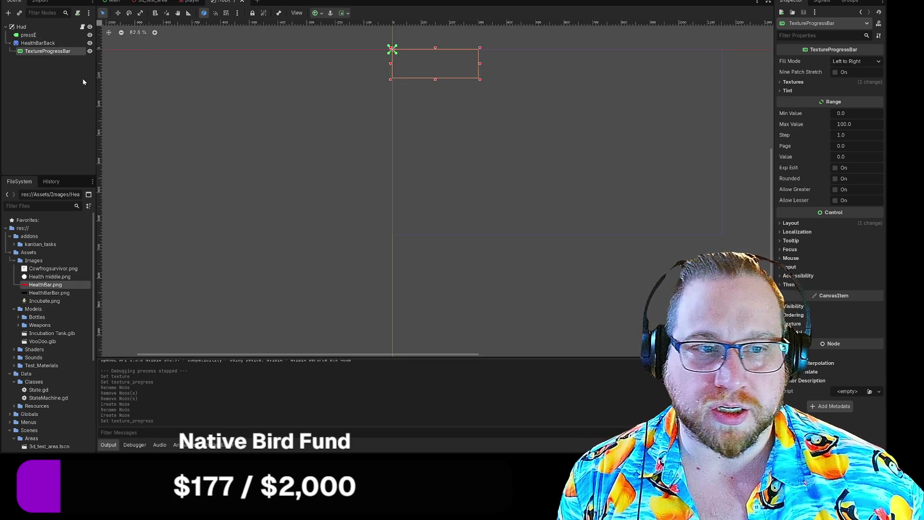
pyautogui.moveTo(310, 103); pyautogui.dragTo(212, 130)
pyautogui.scroll(4, 290, 71)
pyautogui.scroll(8, 290, 71)
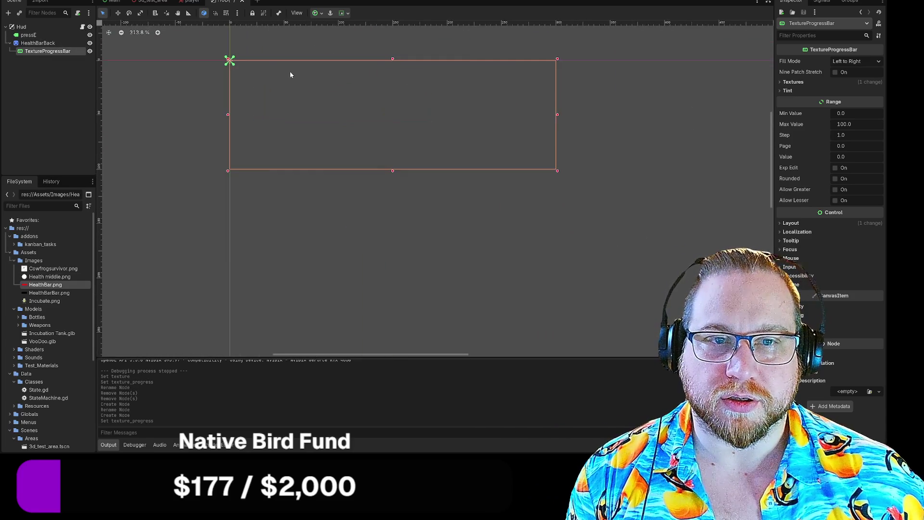
pyautogui.scroll(-12, 285, 78)
pyautogui.click(284, 82)
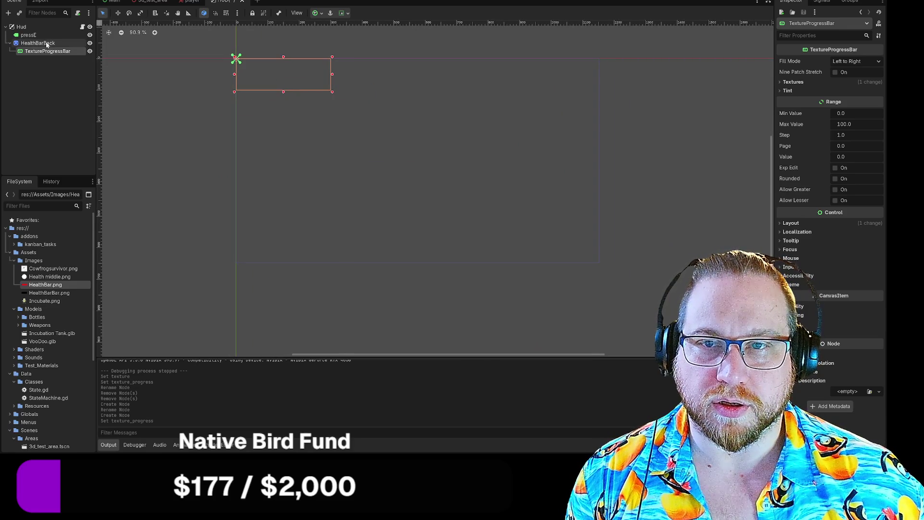
pyautogui.moveTo(250, 66)
pyautogui.mouseDown()
pyautogui.moveTo(276, 87)
pyautogui.moveTo(267, 232)
pyautogui.moveTo(253, 233)
pyautogui.mouseUp()
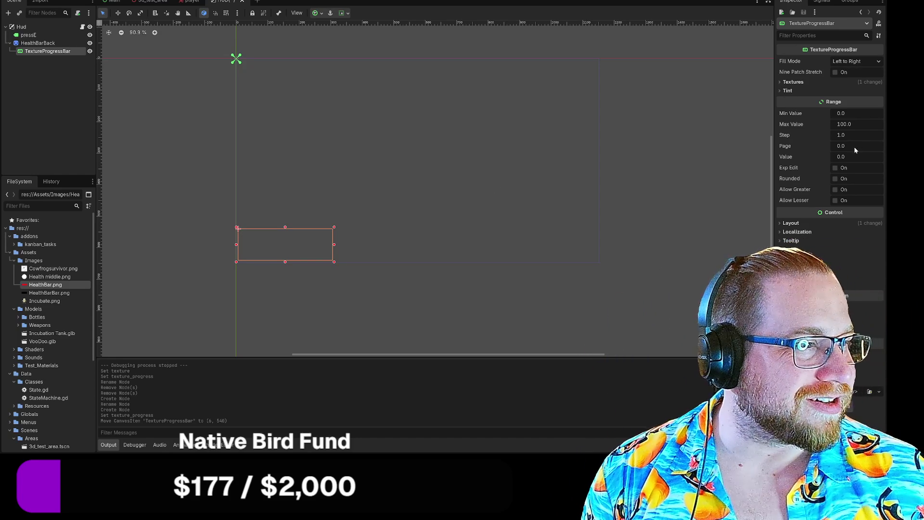
# - Give HealthBarBack the HealthBarBar.png texture and move it down into the HUD
pyautogui.click(37, 43)
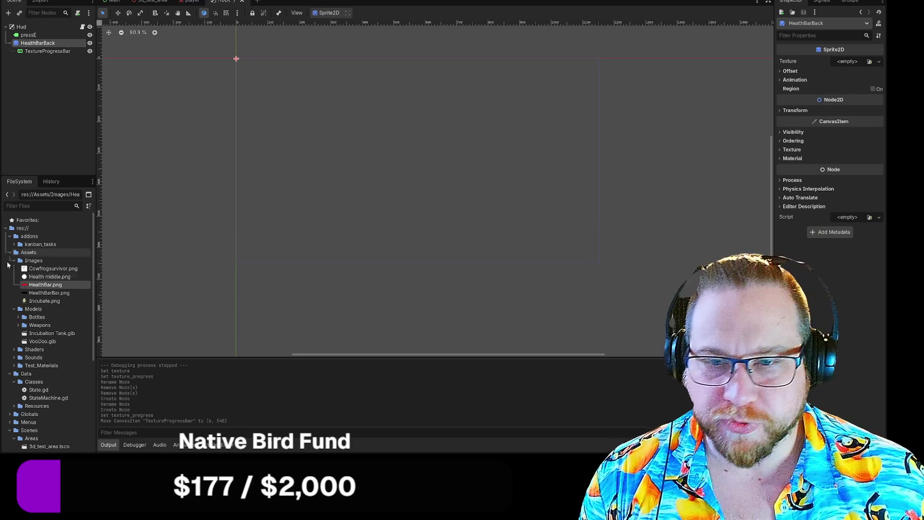
pyautogui.moveTo(49, 293); pyautogui.dragTo(33, 44)
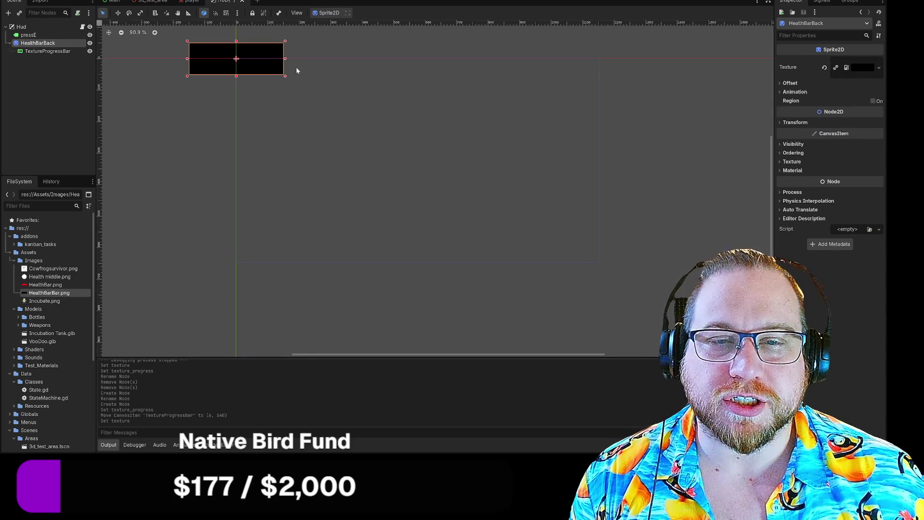
pyautogui.moveTo(209, 56)
pyautogui.mouseDown()
pyautogui.moveTo(315, 226)
pyautogui.moveTo(301, 238)
pyautogui.moveTo(419, 241)
pyautogui.moveTo(308, 239)
pyautogui.mouseUp()
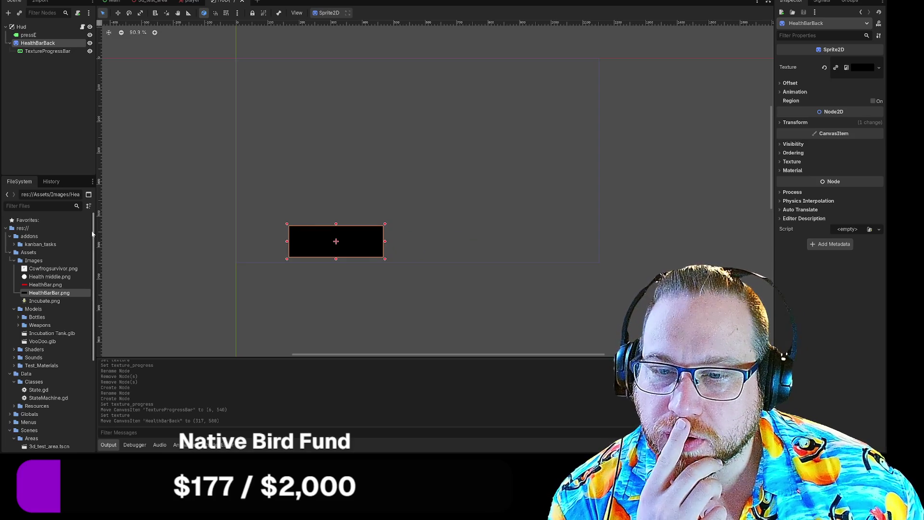
# - Add a Sprite2D under Hud named ItemSelect
pyautogui.rightClick(24, 27)
pyautogui.click(48, 46)
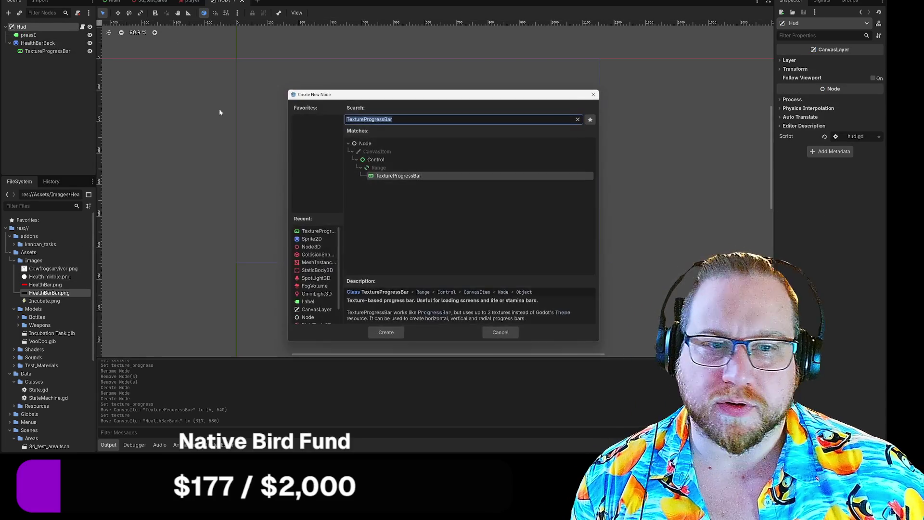
pyautogui.click(312, 239)
pyautogui.doubleClick(312, 241)
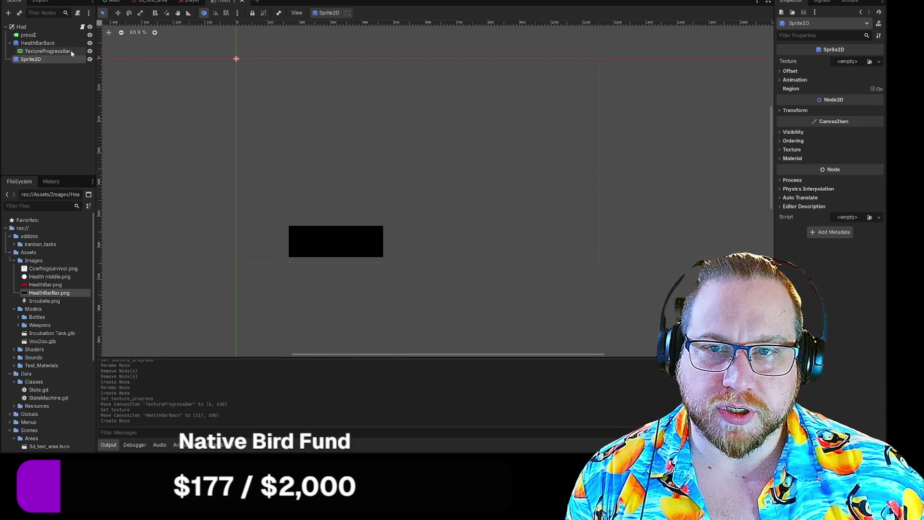
pyautogui.rightClick(31, 59)
pyautogui.click(63, 126)
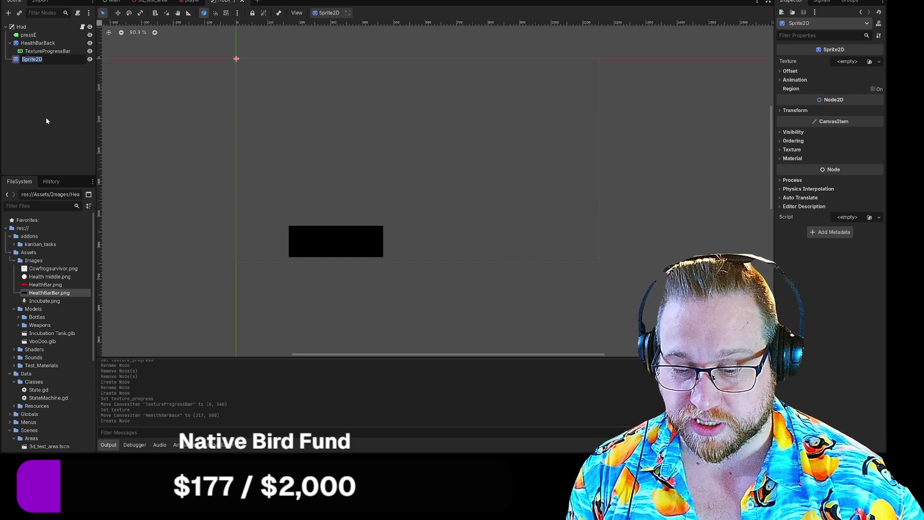
pyautogui.write('Ite')
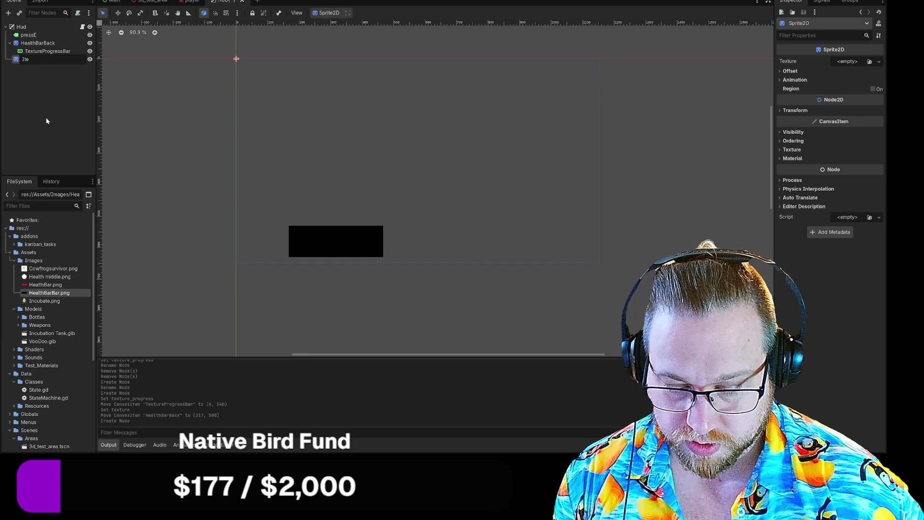
pyautogui.write('m')
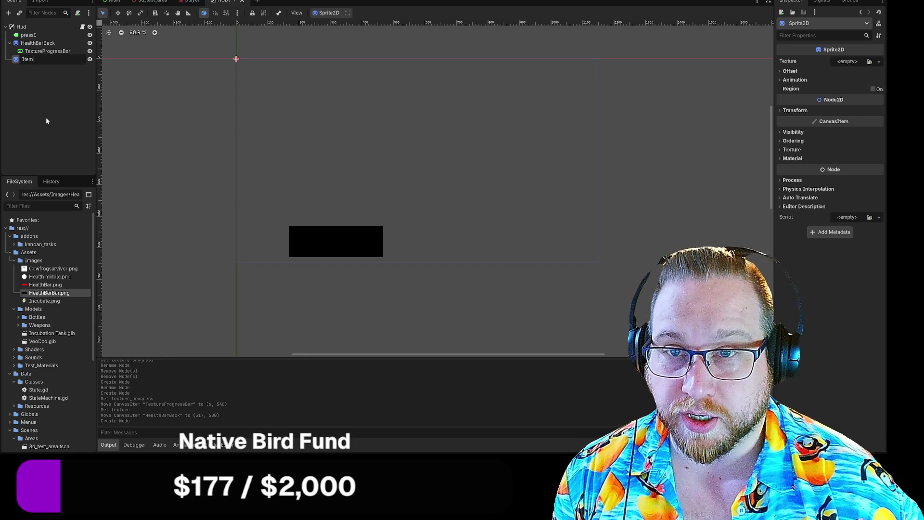
pyautogui.write('Select')
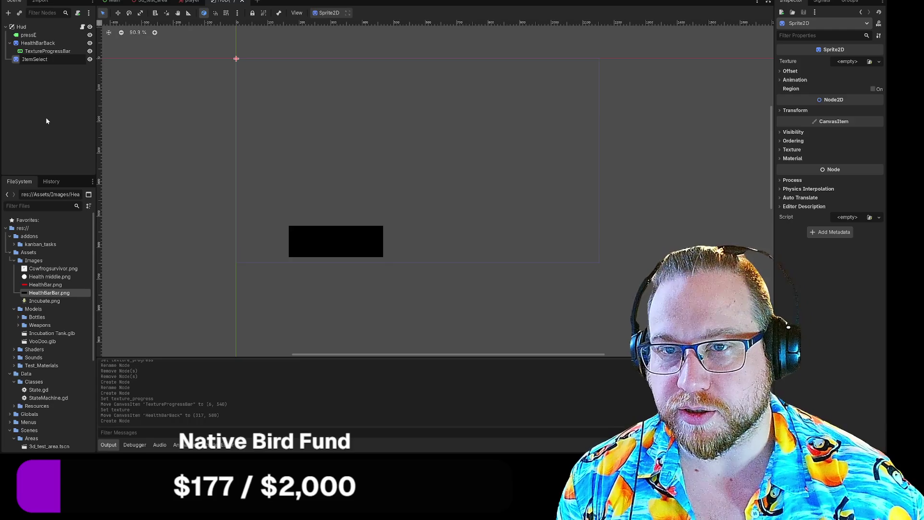
pyautogui.press('Return')
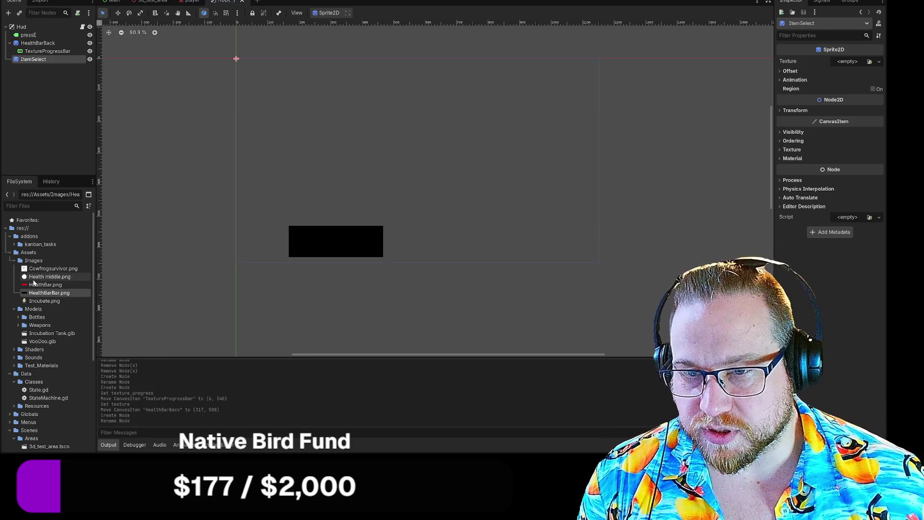
# - Give ItemSelect Health middle.png, shrink it, and scale the black bar to about 0.63 beside it
pyautogui.moveTo(36, 280)
pyautogui.mouseDown()
pyautogui.moveTo(82, 208)
pyautogui.moveTo(34, 65)
pyautogui.mouseUp()
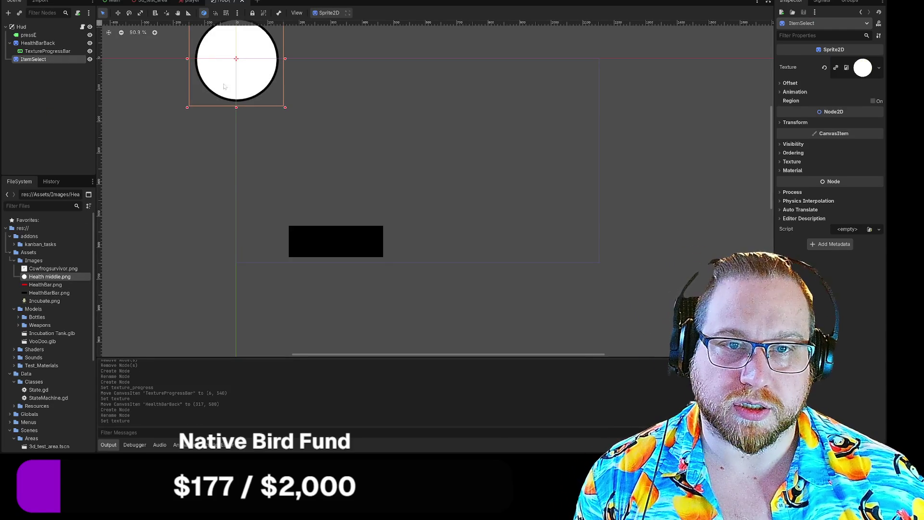
pyautogui.moveTo(250, 65); pyautogui.dragTo(280, 237)
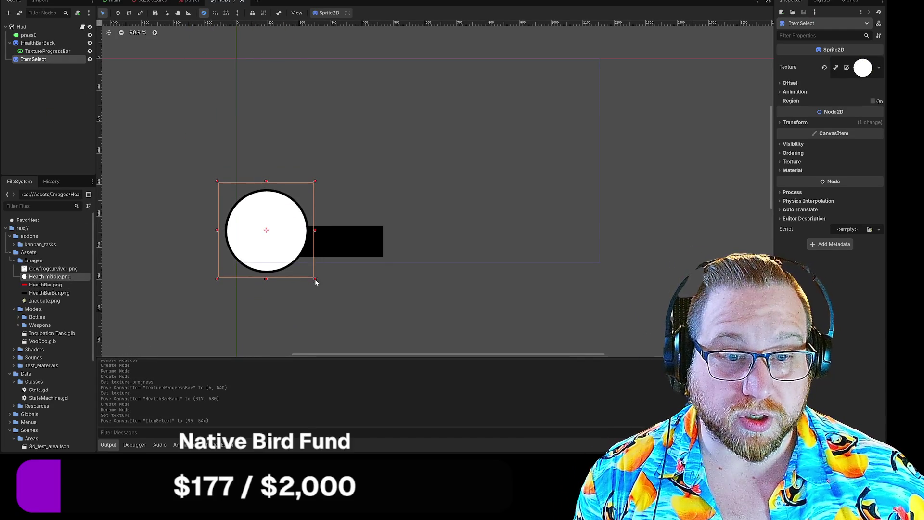
pyautogui.moveTo(315, 283)
pyautogui.mouseDown()
pyautogui.moveTo(267, 226)
pyautogui.moveTo(266, 240)
pyautogui.mouseUp()
pyautogui.click(330, 251)
pyautogui.moveTo(337, 244); pyautogui.dragTo(325, 239)
pyautogui.moveTo(374, 256); pyautogui.dragTo(322, 229)
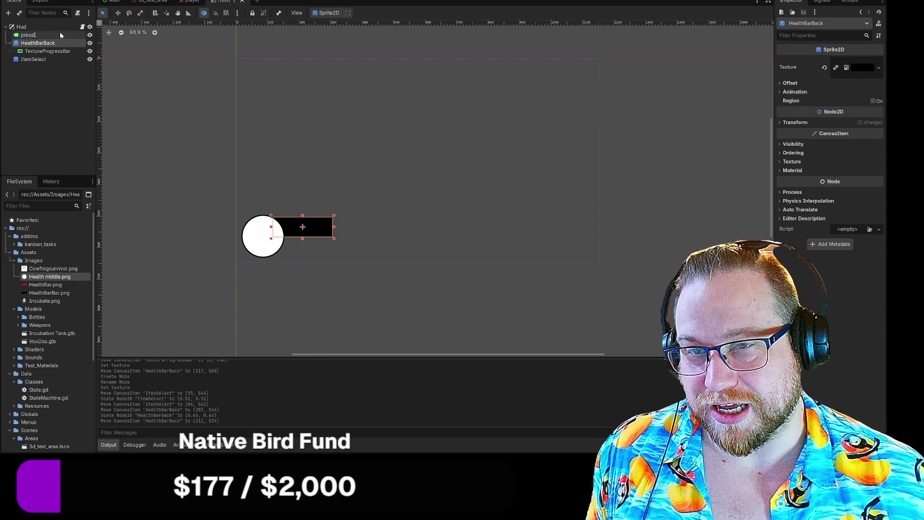
pyautogui.click(47, 51)
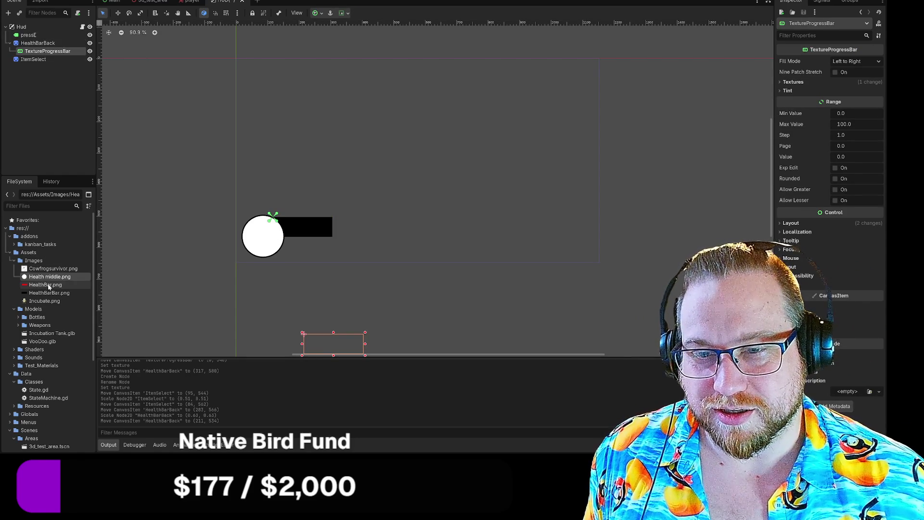
pyautogui.moveTo(46, 285)
pyautogui.mouseDown()
pyautogui.moveTo(104, 275)
pyautogui.moveTo(47, 55)
pyautogui.mouseUp()
pyautogui.click(66, 79)
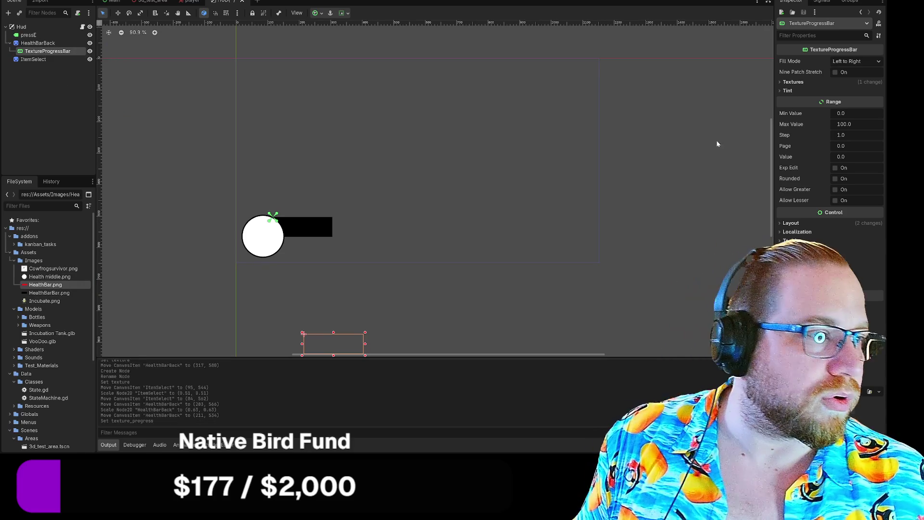
pyautogui.click(837, 157)
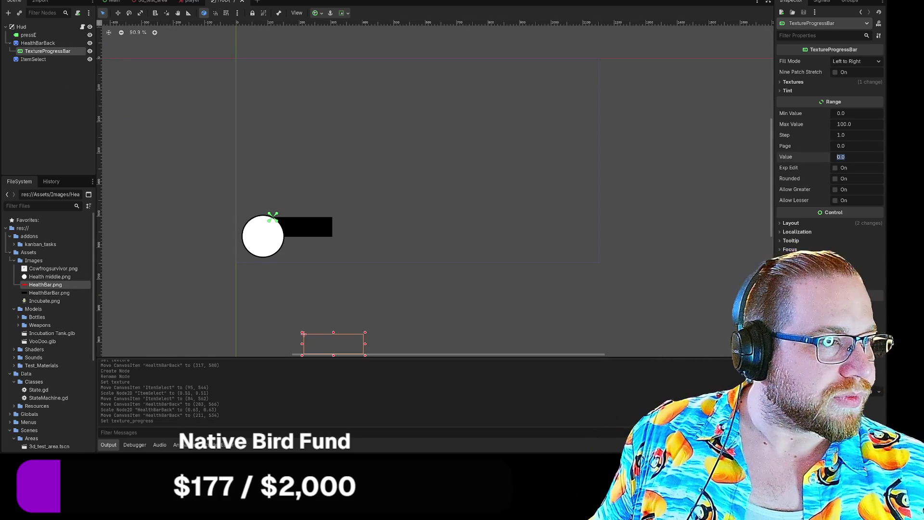
pyautogui.write('100')
pyautogui.press('Return')
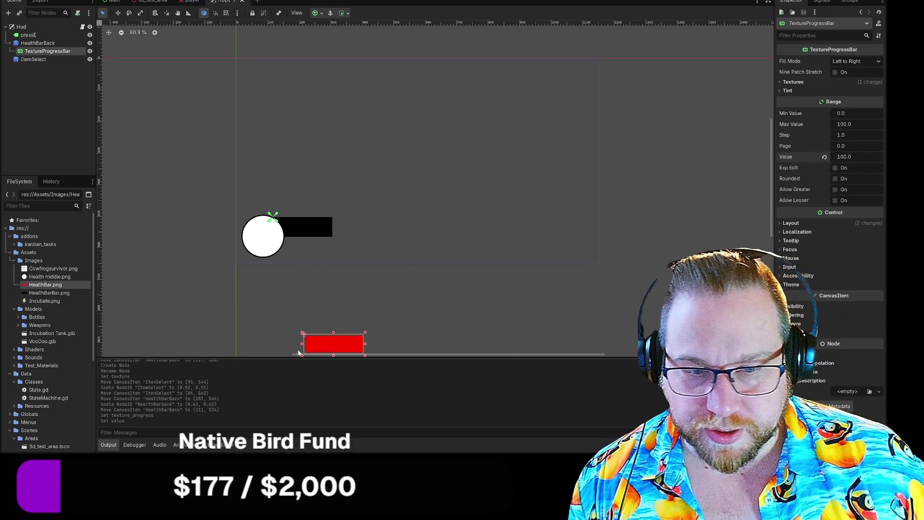
pyautogui.moveTo(340, 337); pyautogui.dragTo(324, 192)
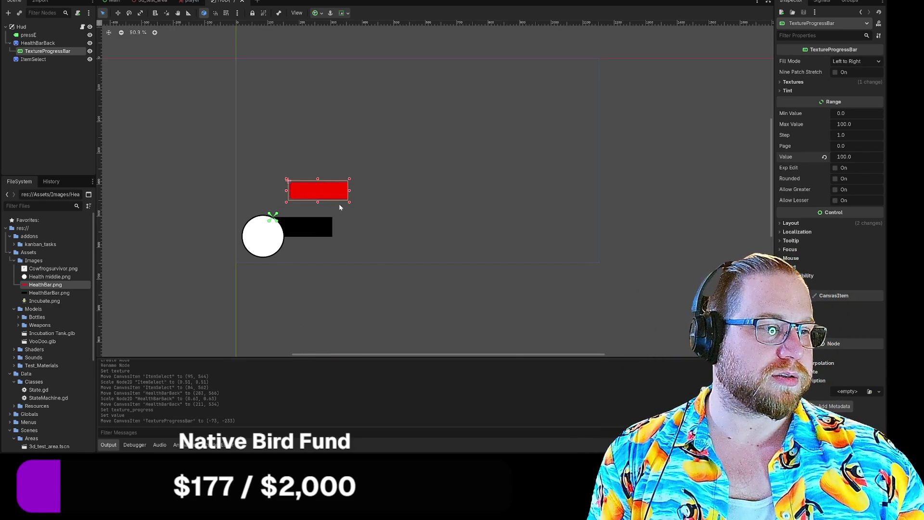
pyautogui.moveTo(323, 163); pyautogui.dragTo(348, 168)
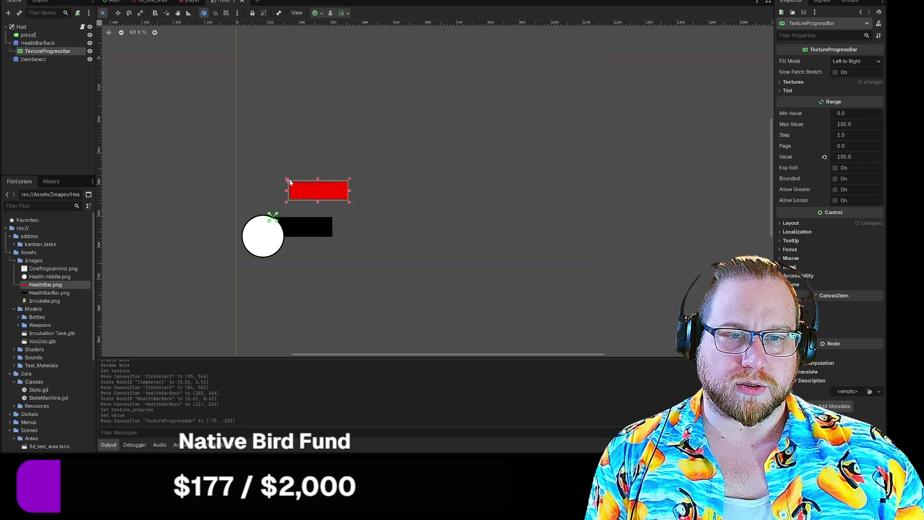
pyautogui.click(315, 171)
pyautogui.click(324, 190)
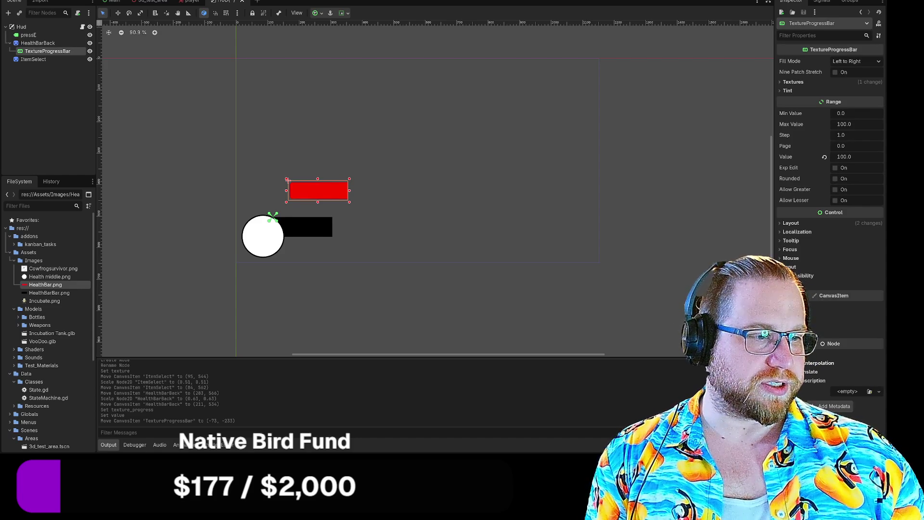
pyautogui.click(794, 331)
pyautogui.click(795, 331)
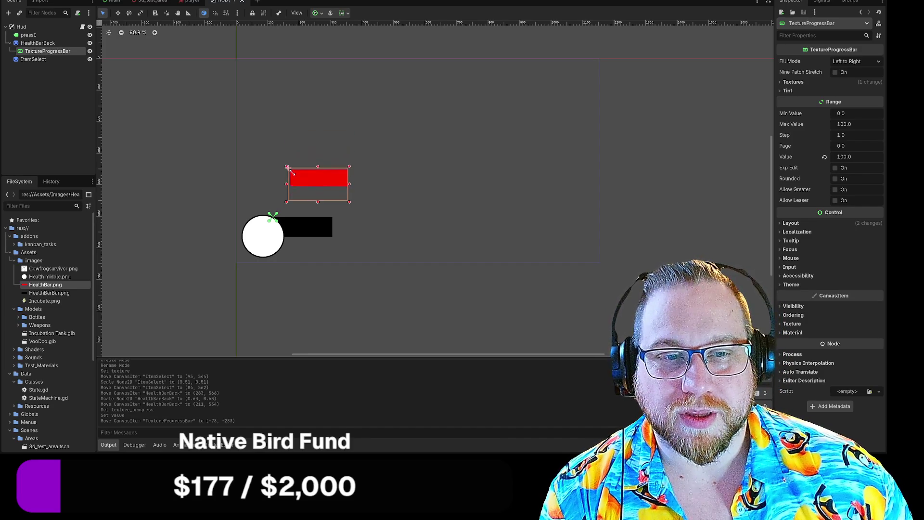
# - Set the red progress bar's Layout > Transform rotation to 180 degrees
pyautogui.rightClick(309, 195)
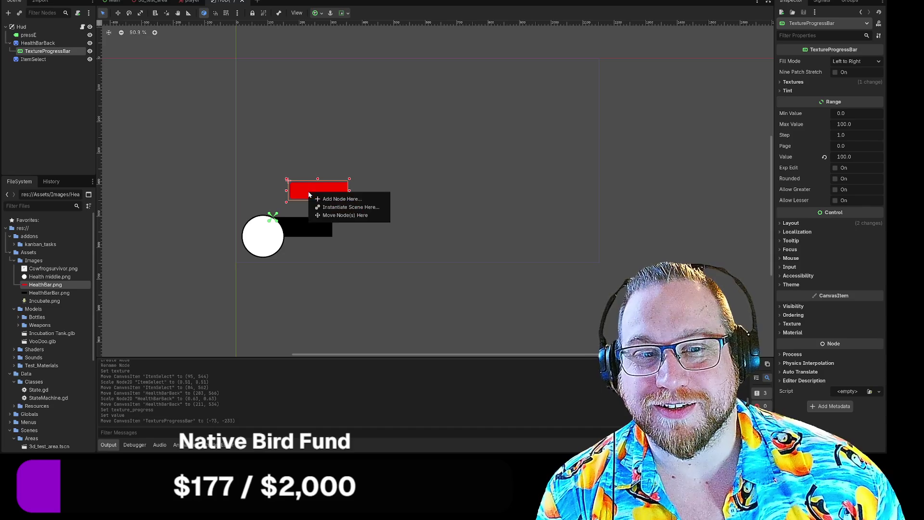
pyautogui.click(334, 163)
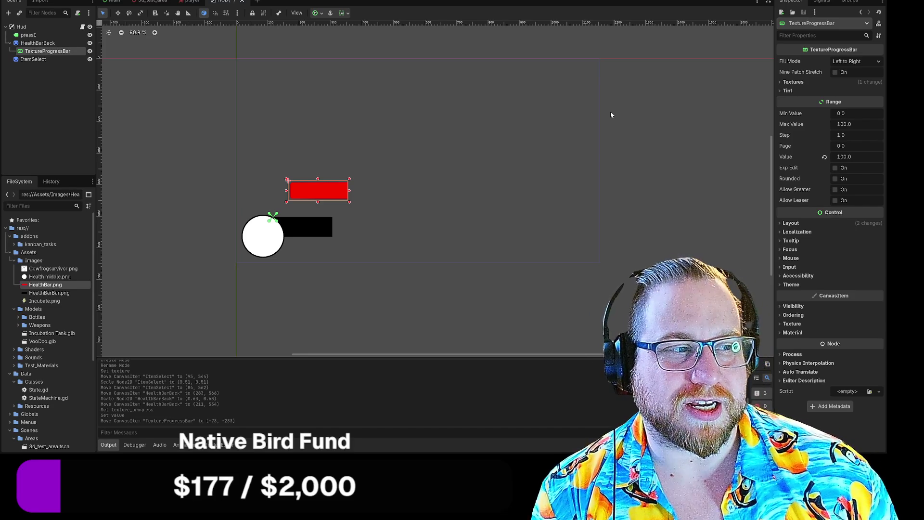
pyautogui.click(781, 223)
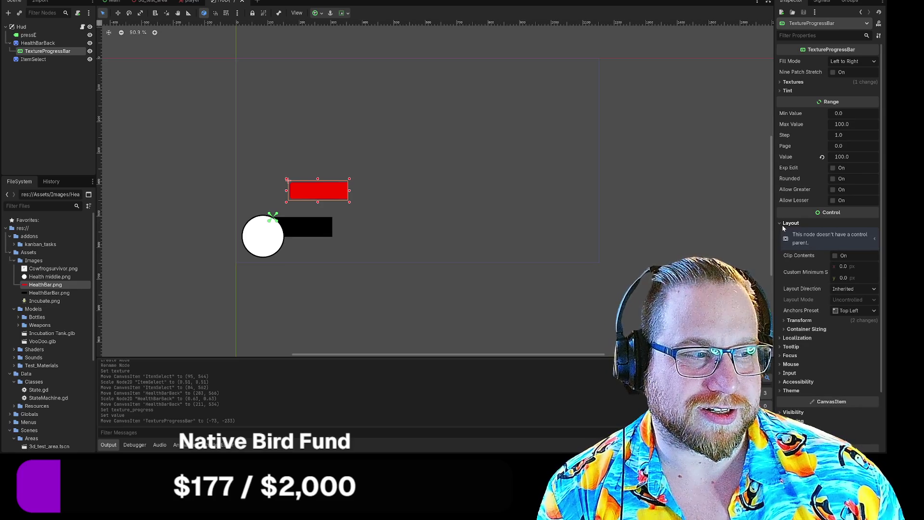
pyautogui.click(788, 320)
pyautogui.scroll(-3, 818, 340)
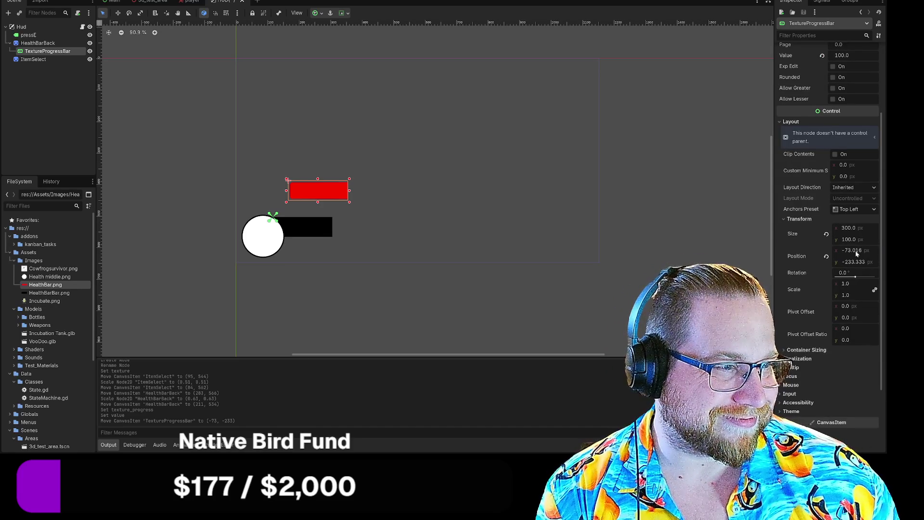
pyautogui.moveTo(847, 272); pyautogui.dragTo(780, 290)
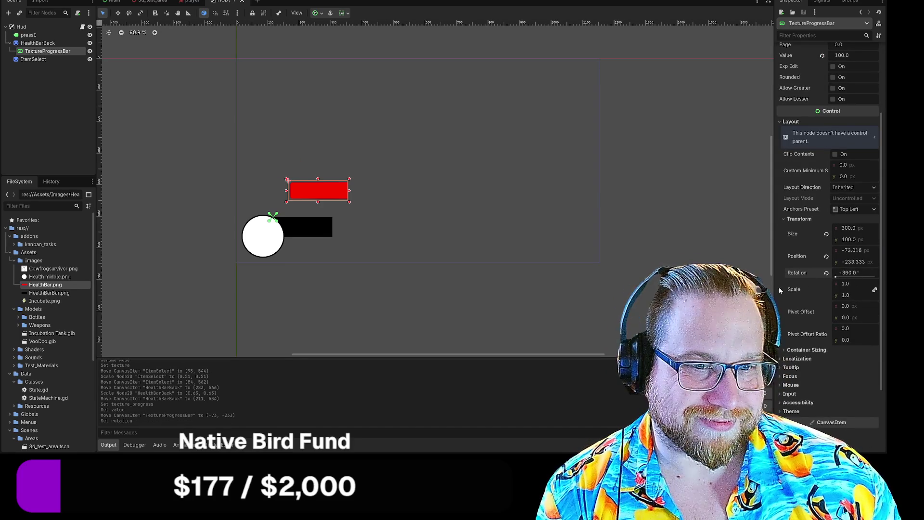
pyautogui.click(848, 272)
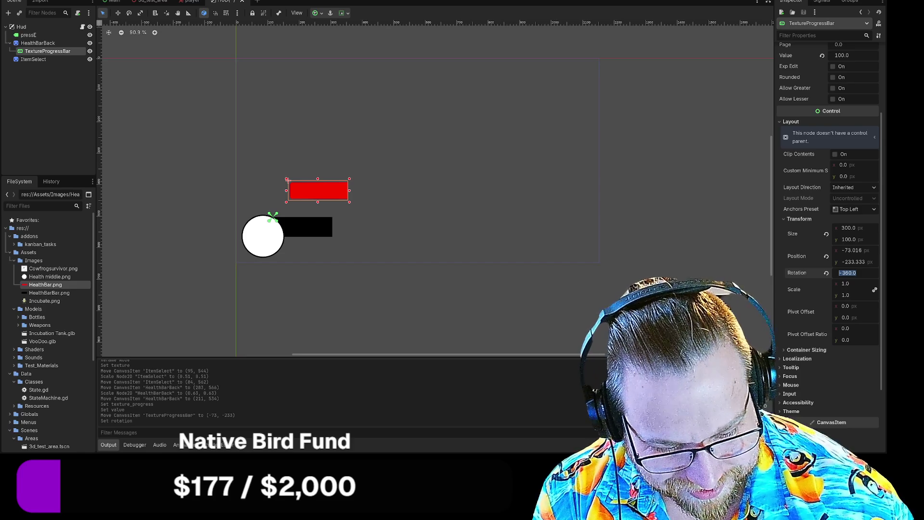
pyautogui.write('180')
pyautogui.press('Return')
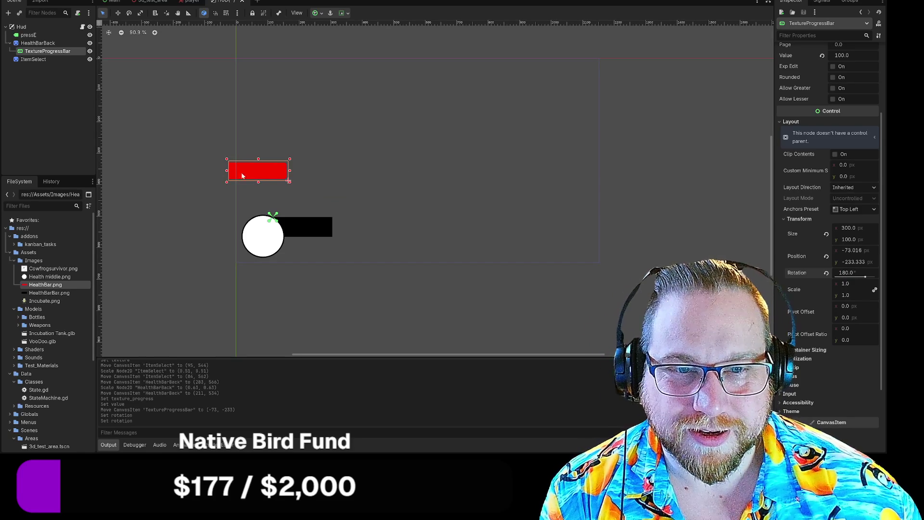
# - Move the red bar over the black health bar beside the white circle, at (147, 49)
pyautogui.moveTo(242, 176)
pyautogui.mouseDown()
pyautogui.moveTo(321, 215)
pyautogui.moveTo(305, 224)
pyautogui.mouseUp()
pyautogui.click(435, 214)
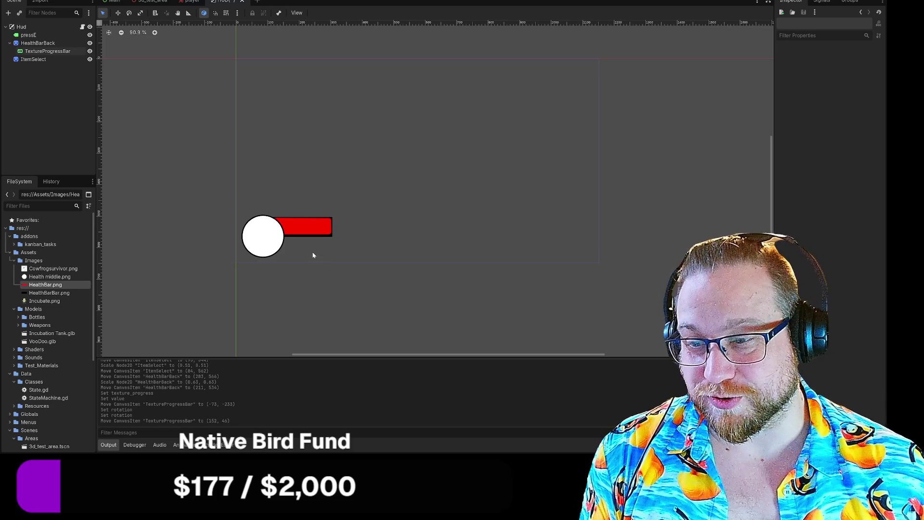
pyautogui.moveTo(311, 227); pyautogui.dragTo(303, 222)
pyautogui.click(395, 206)
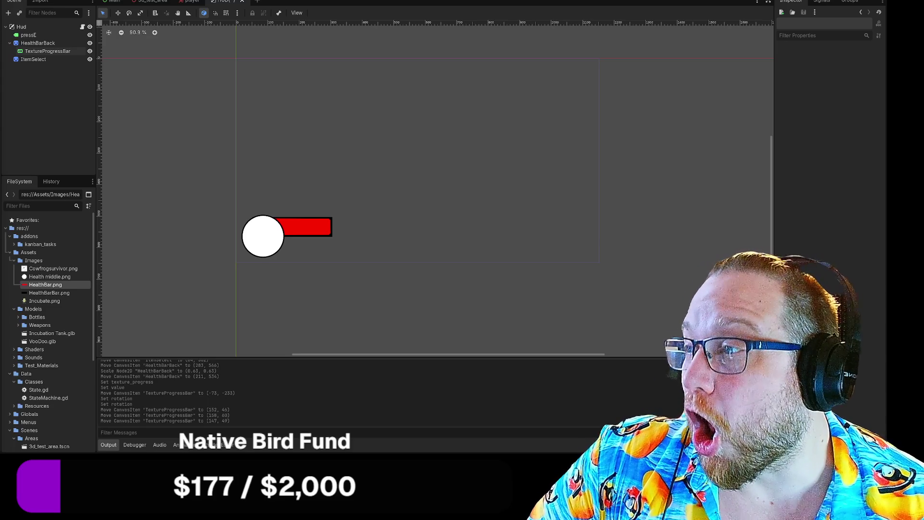
pyautogui.hotkey('alt', 'Tab')
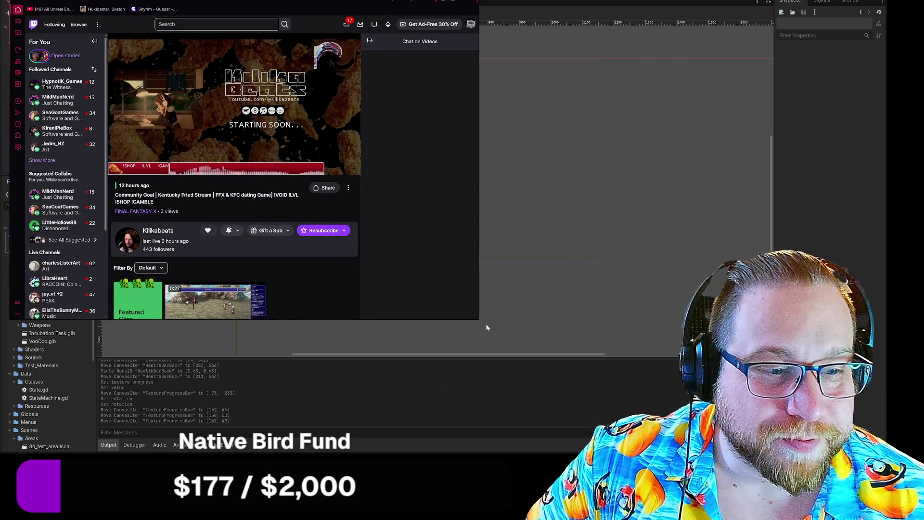
pyautogui.moveTo(480, 323)
pyautogui.mouseDown()
pyautogui.moveTo(553, 354)
pyautogui.moveTo(636, 367)
pyautogui.mouseUp()
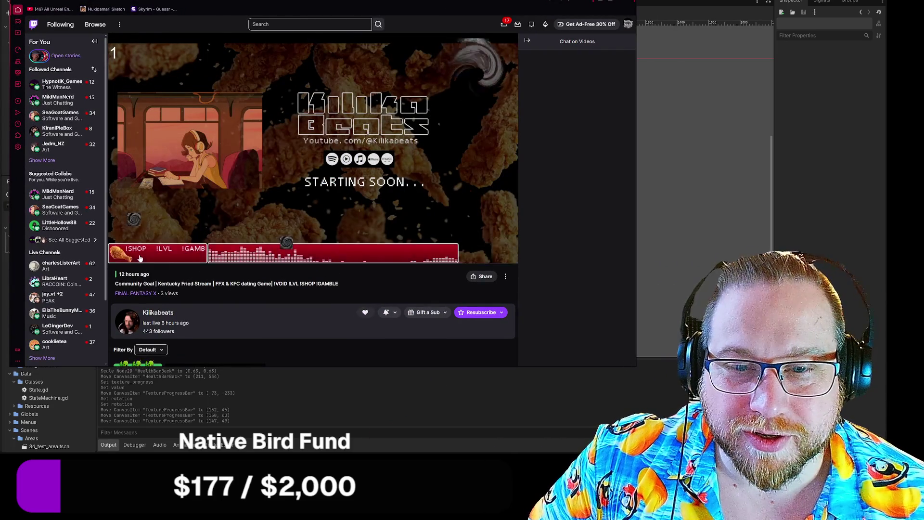
pyautogui.click(139, 256)
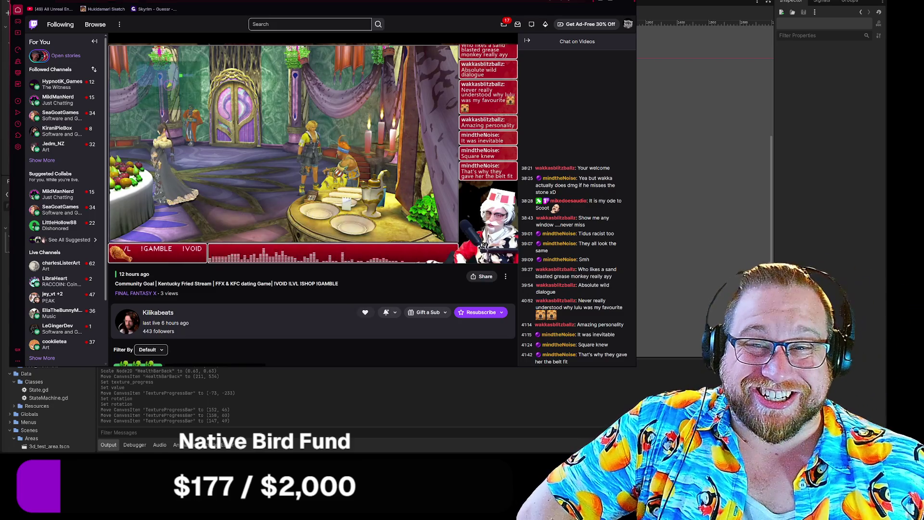
pyautogui.click(94, 42)
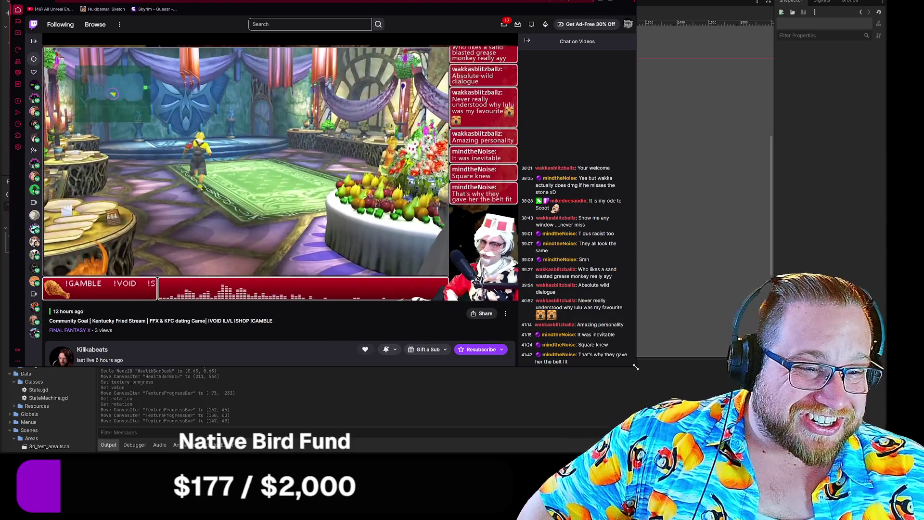
pyautogui.moveTo(637, 366)
pyautogui.mouseDown()
pyautogui.moveTo(695, 398)
pyautogui.moveTo(749, 406)
pyautogui.mouseUp()
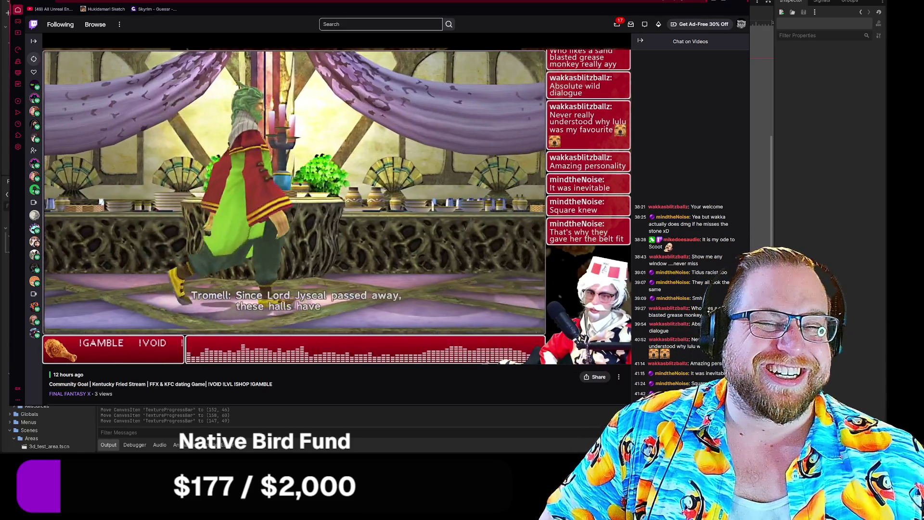
pyautogui.click(804, 12)
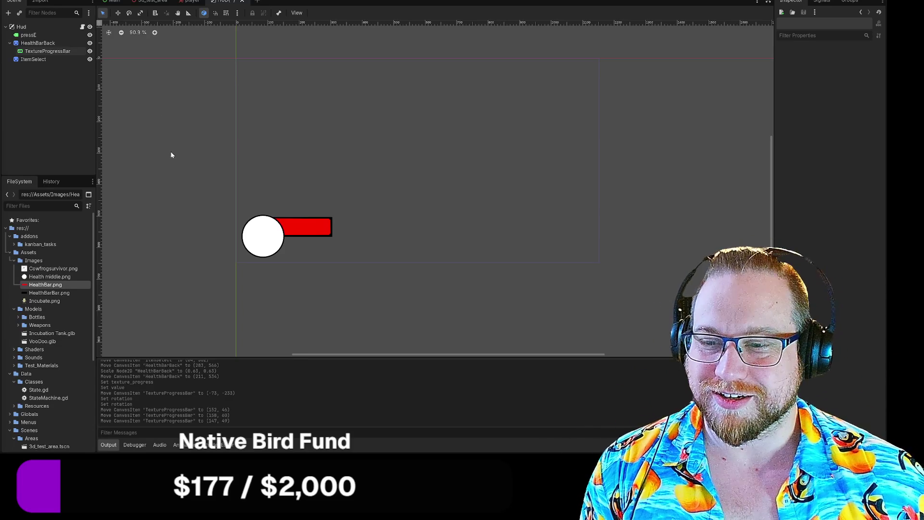
# - Save the Hud scene from its scene tab's context menu
pyautogui.rightClick(228, 6)
pyautogui.click(241, 15)
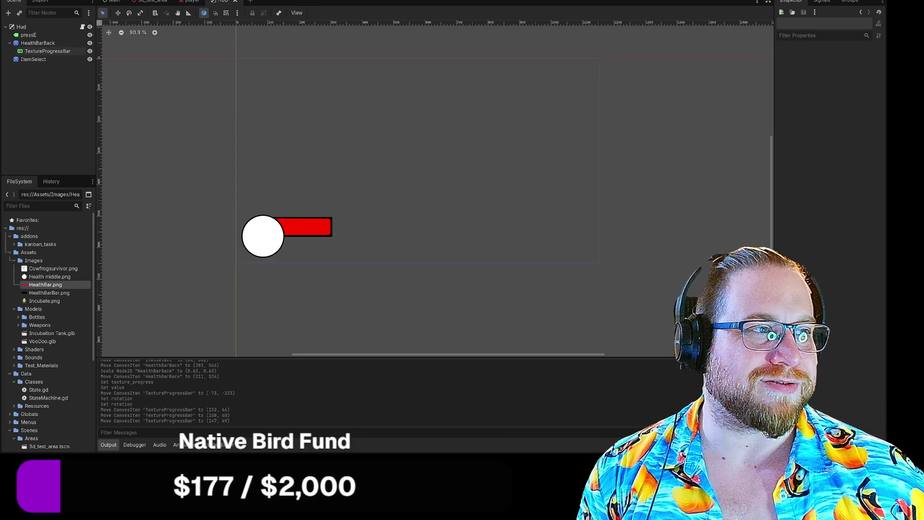
# - Run the project, enlarge the game window, start past the title screen, then stop with F8
pyautogui.press('F5')
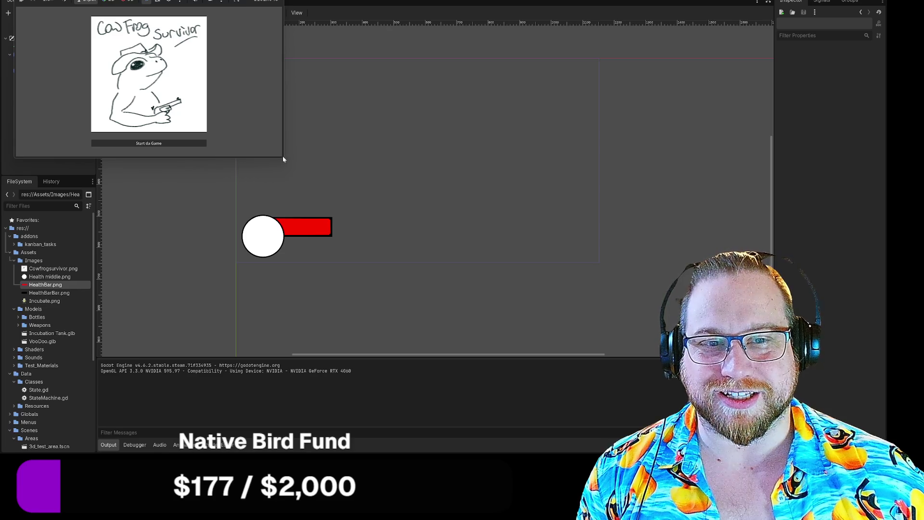
pyautogui.moveTo(282, 158)
pyautogui.mouseDown()
pyautogui.moveTo(466, 274)
pyautogui.moveTo(653, 365)
pyautogui.mouseUp()
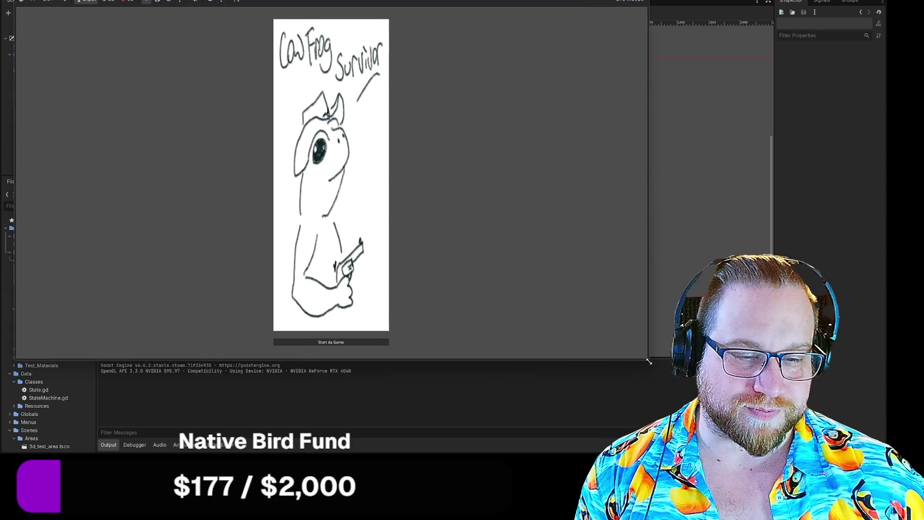
pyautogui.click(363, 347)
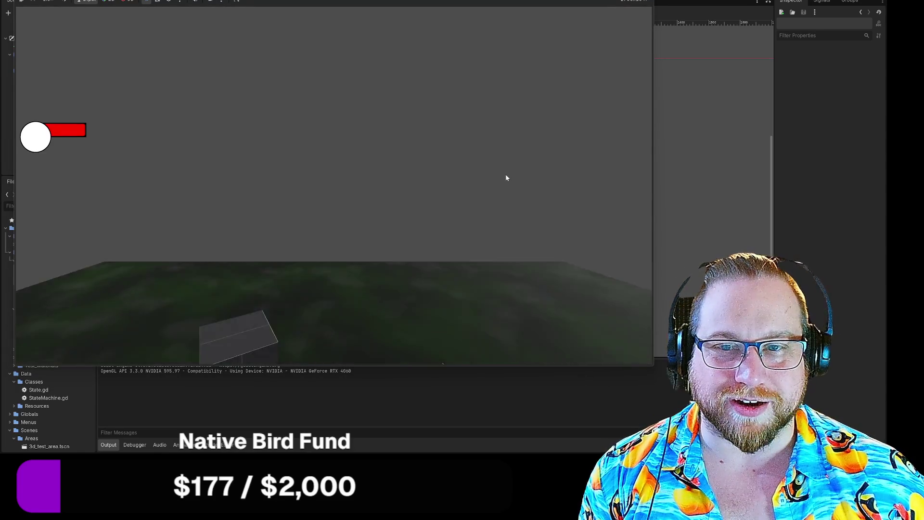
pyautogui.press('F8')
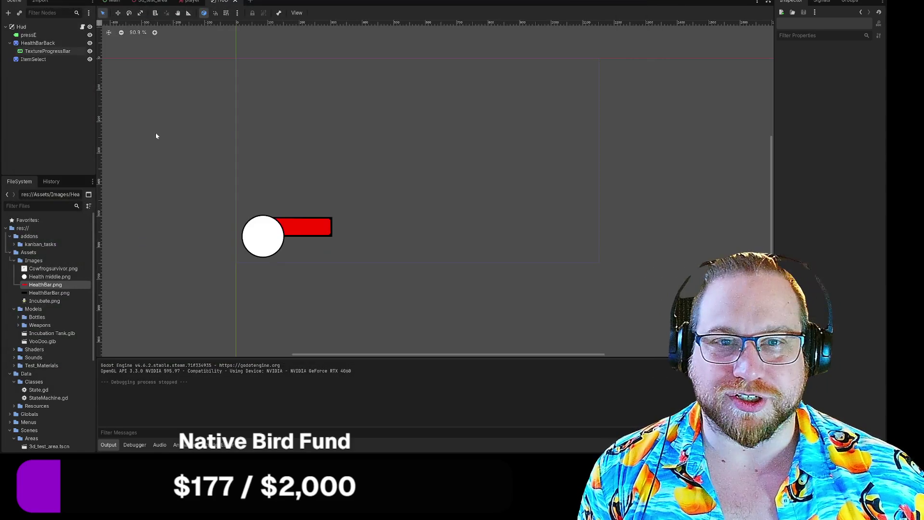
pyautogui.click(29, 1)
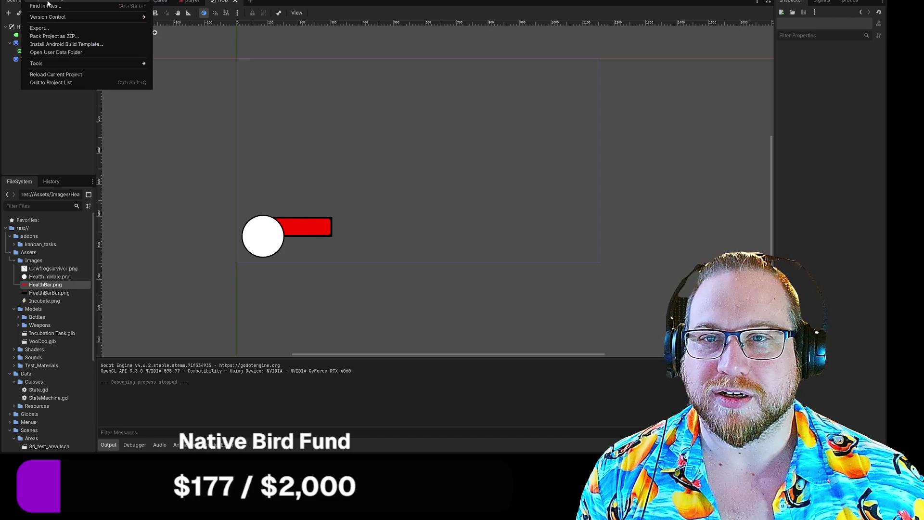
pyautogui.click(53, 8)
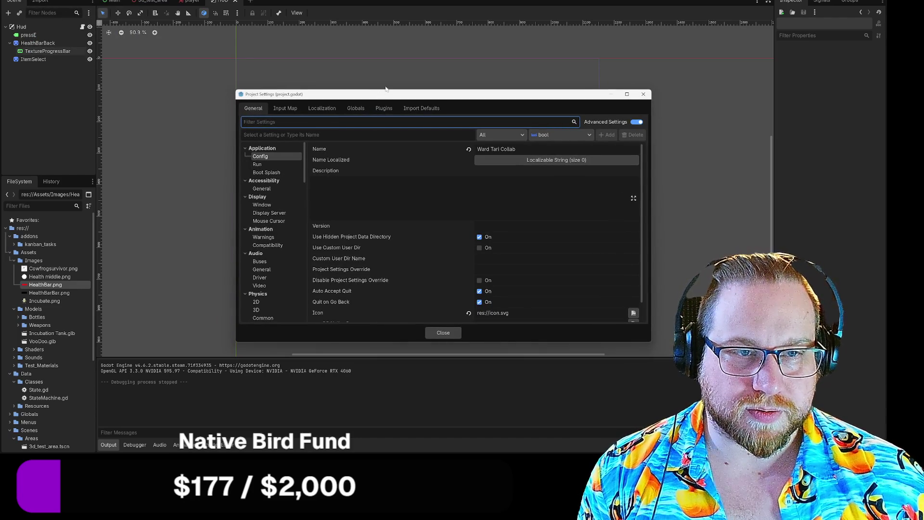
pyautogui.moveTo(387, 94)
pyautogui.mouseDown()
pyautogui.moveTo(252, 31)
pyautogui.moveTo(260, 13)
pyautogui.mouseUp()
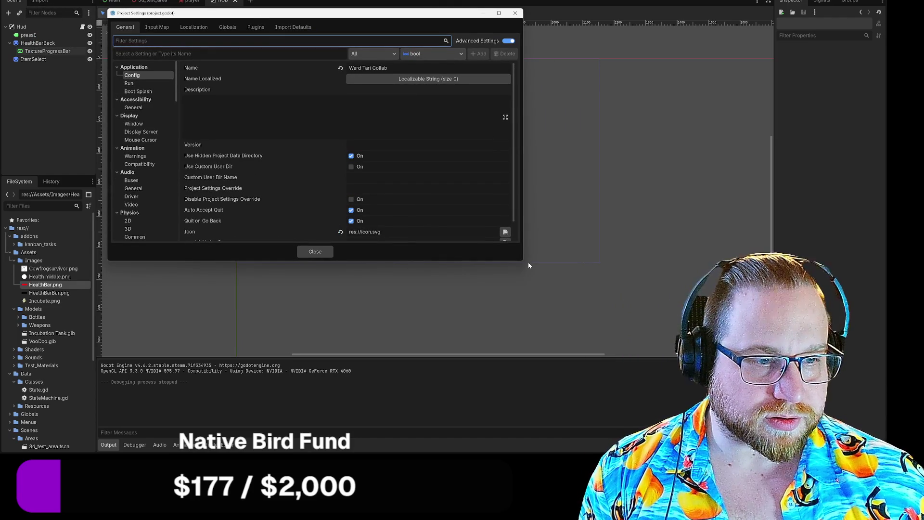
pyautogui.moveTo(529, 264); pyautogui.dragTo(596, 368)
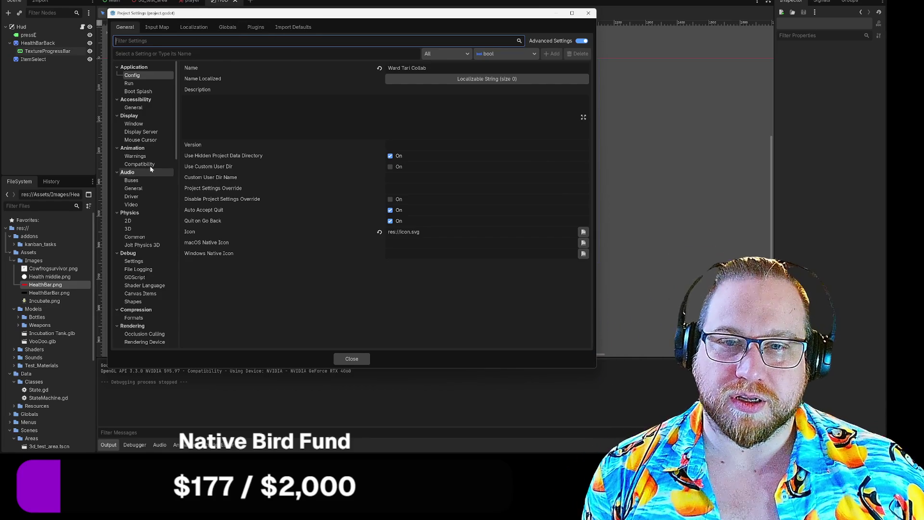
pyautogui.click(142, 107)
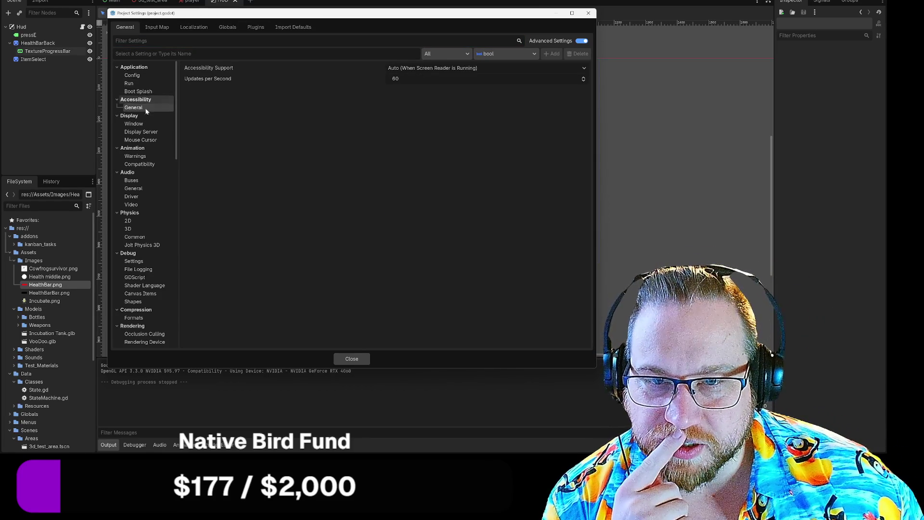
pyautogui.click(134, 124)
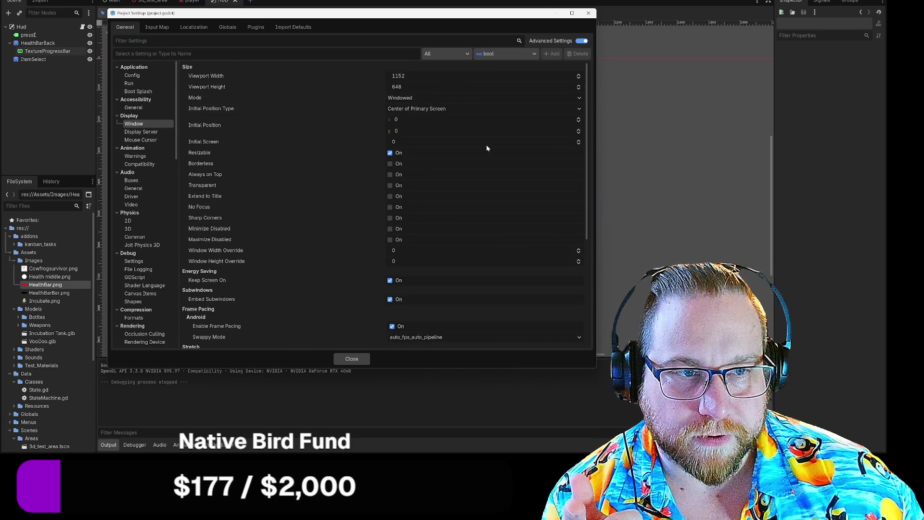
pyautogui.scroll(-5, 470, 129)
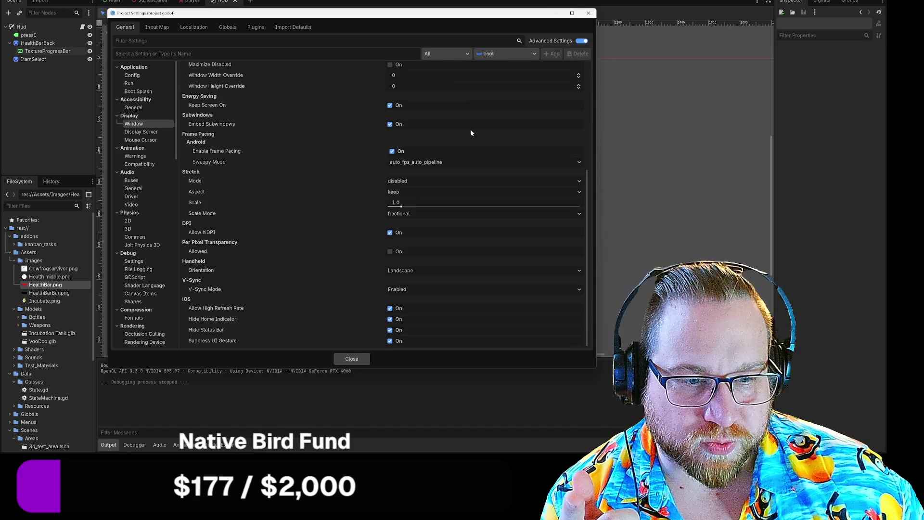
pyautogui.click(428, 289)
pyautogui.click(421, 300)
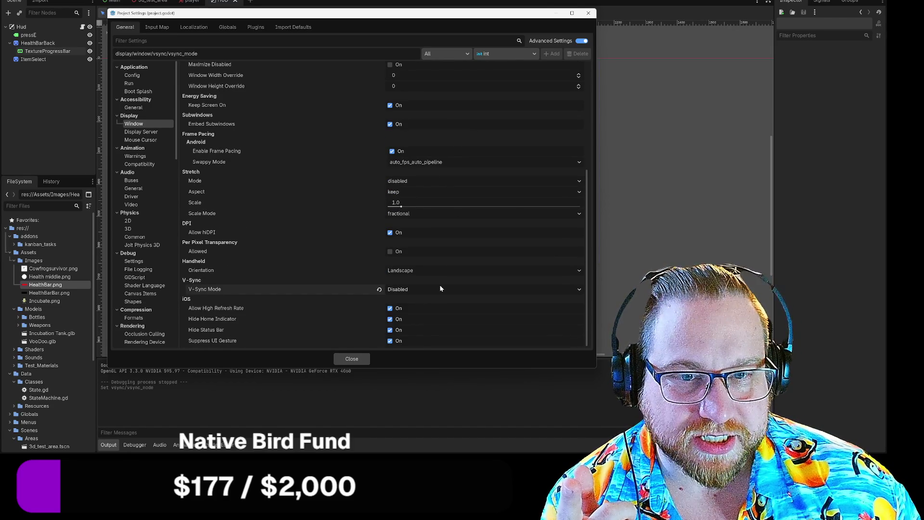
pyautogui.scroll(5, 439, 282)
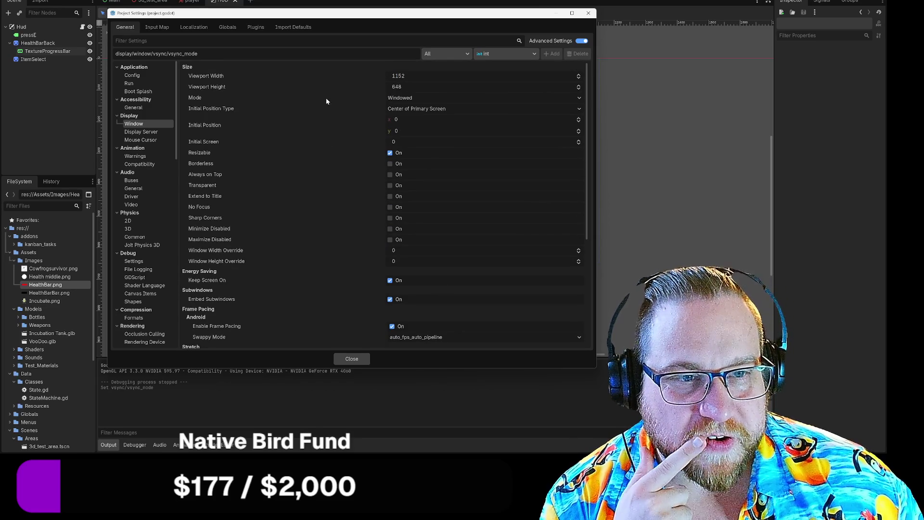
pyautogui.click(144, 132)
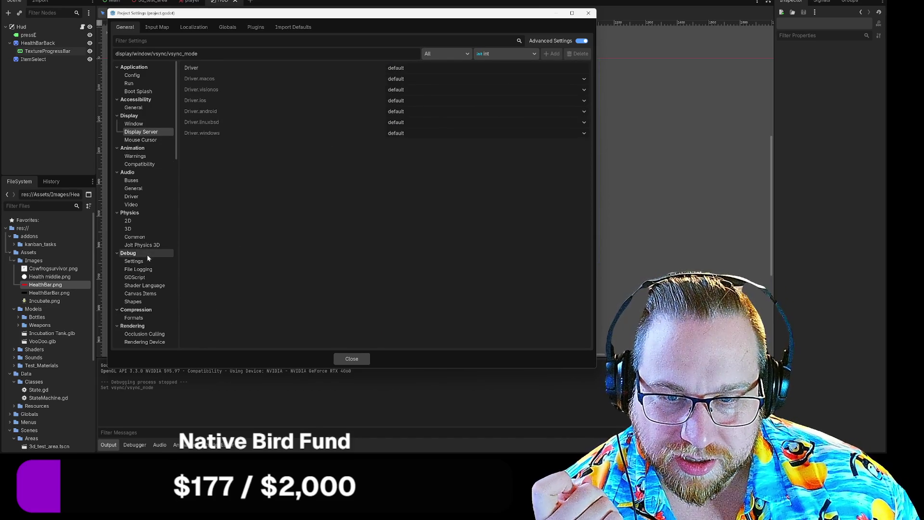
pyautogui.scroll(-10, 150, 262)
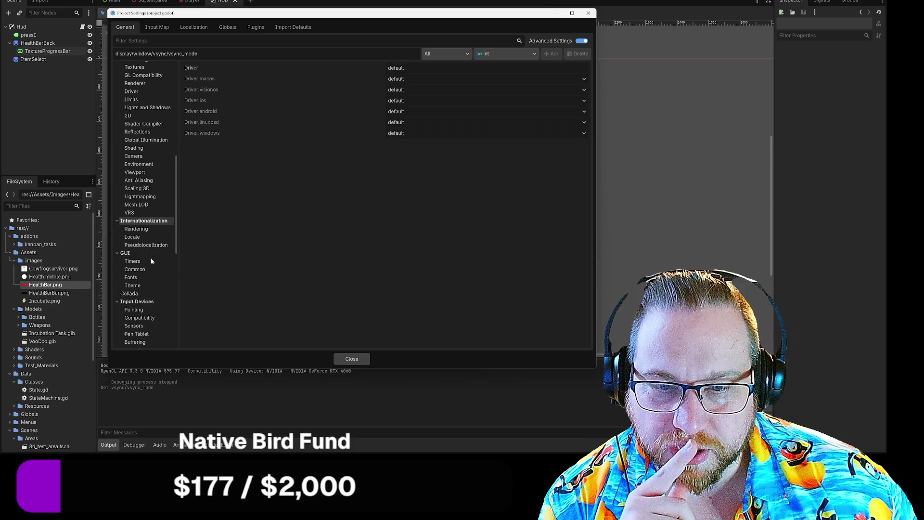
pyautogui.scroll(-2, 152, 261)
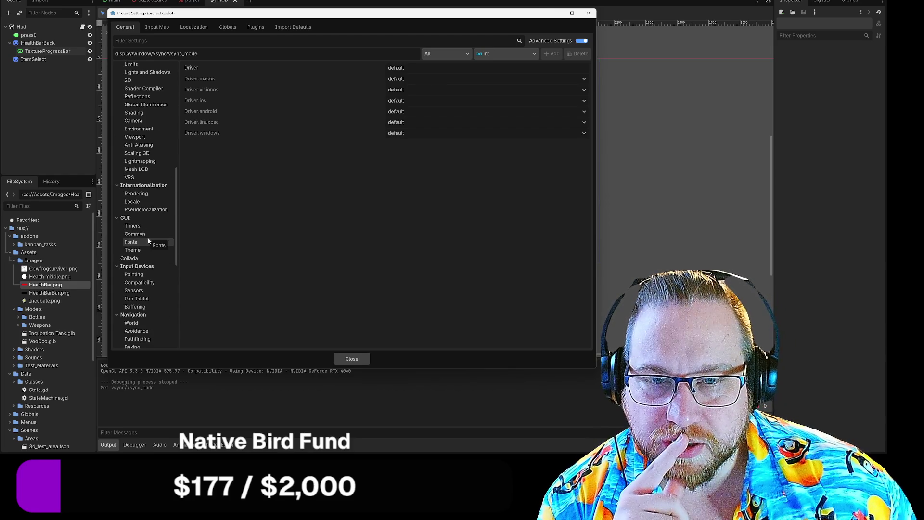
pyautogui.scroll(15, 149, 238)
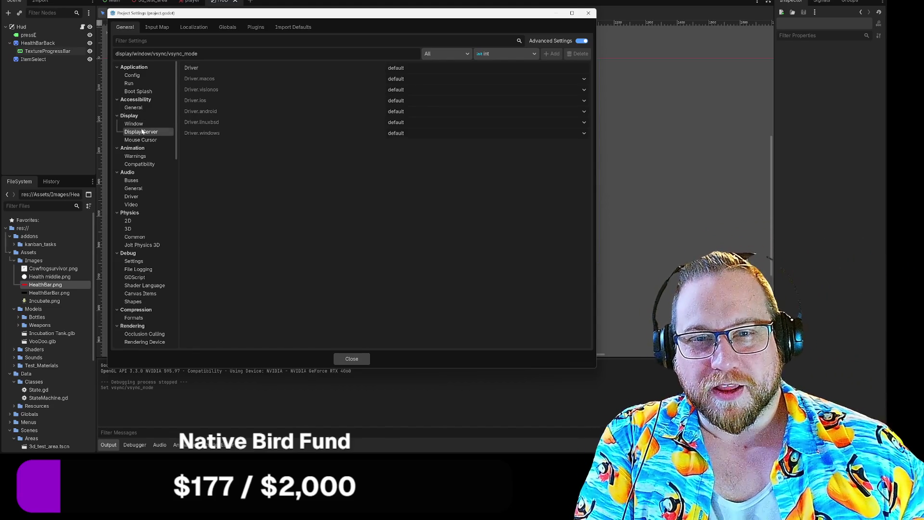
# - Browse Display > Window and Accessibility > General, ending on Application > Config with the project name and icon
pyautogui.click(134, 123)
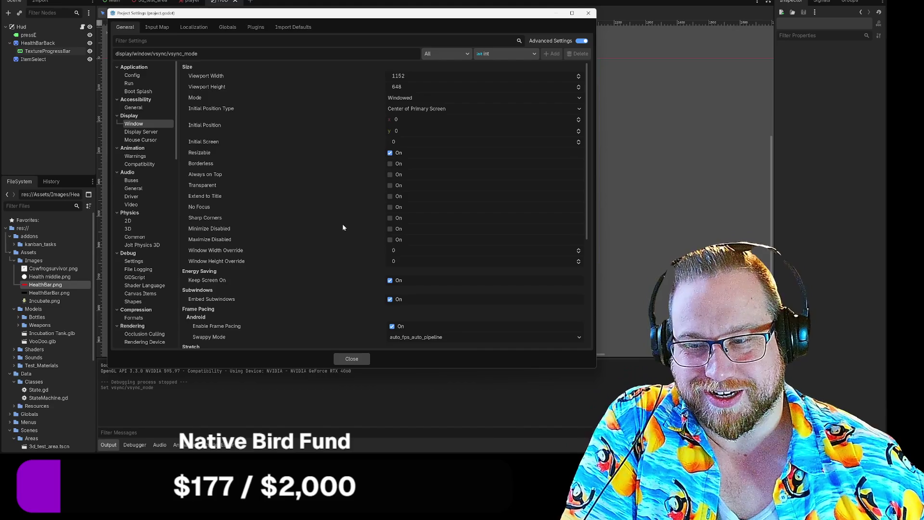
pyautogui.scroll(-4, 329, 201)
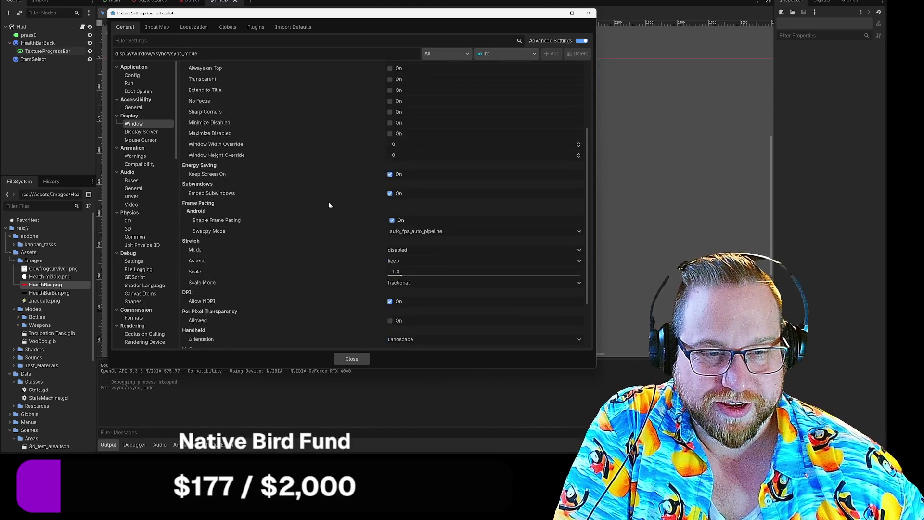
pyautogui.scroll(-3, 323, 226)
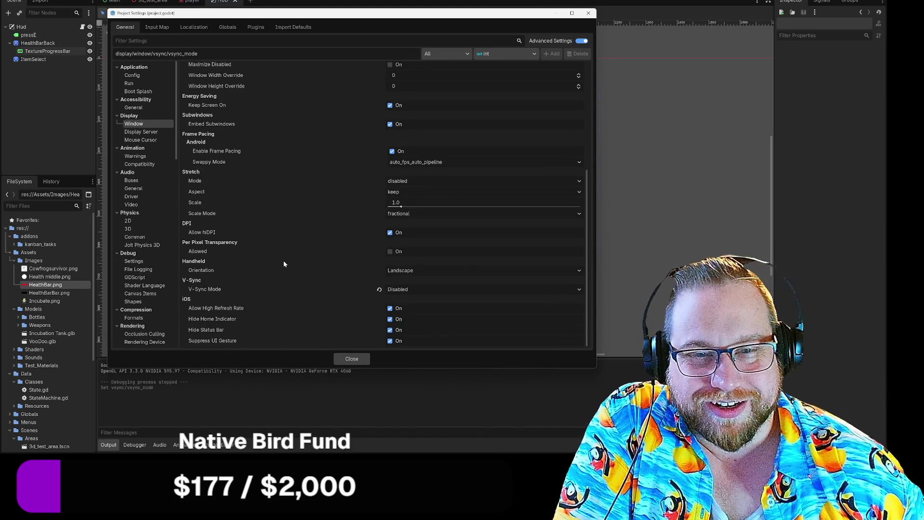
pyautogui.click(133, 107)
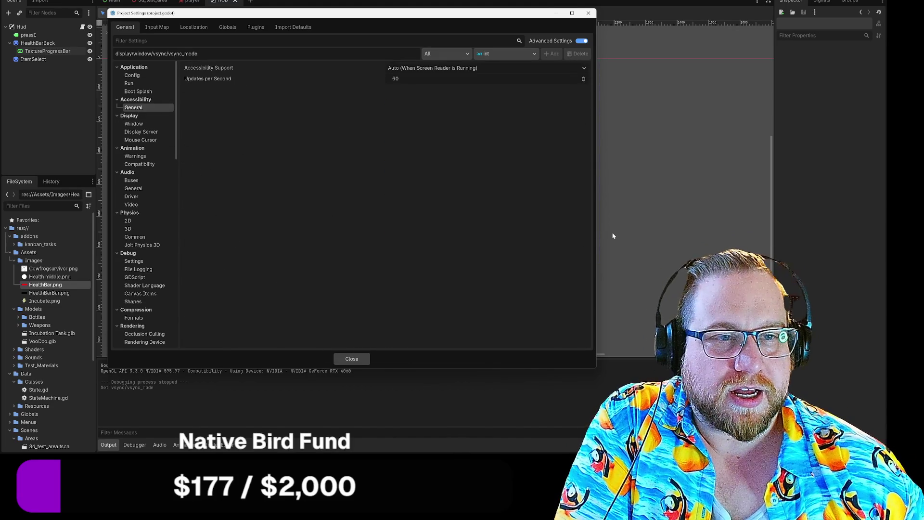
pyautogui.click(136, 78)
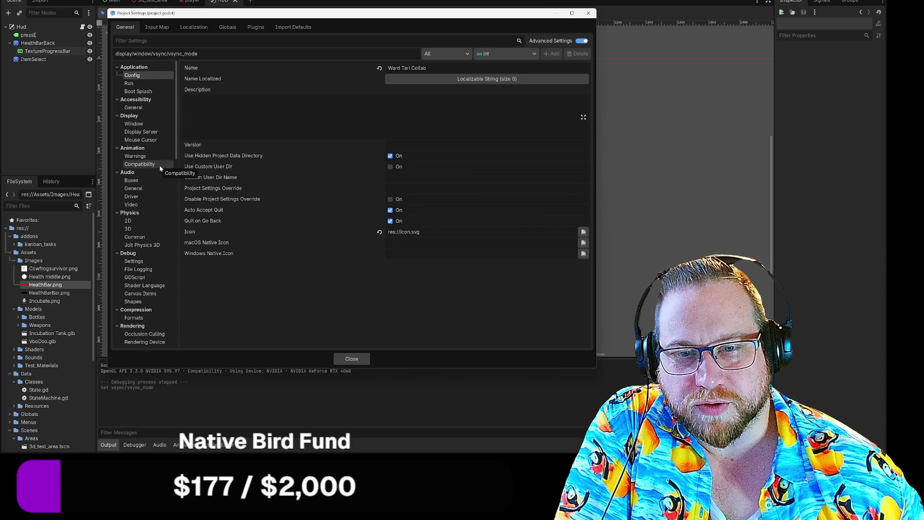
# - Reposition Project Settings, browse Debug > Canvas Items, then show the Globals list with SoundManager
pyautogui.moveTo(184, 15); pyautogui.dragTo(176, 250)
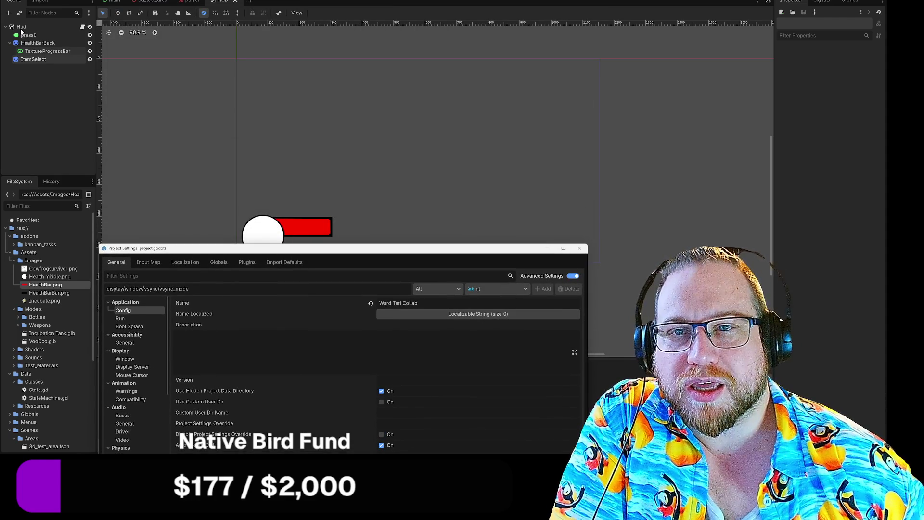
pyautogui.moveTo(187, 251)
pyautogui.mouseDown()
pyautogui.moveTo(242, 47)
pyautogui.moveTo(185, 1)
pyautogui.mouseUp()
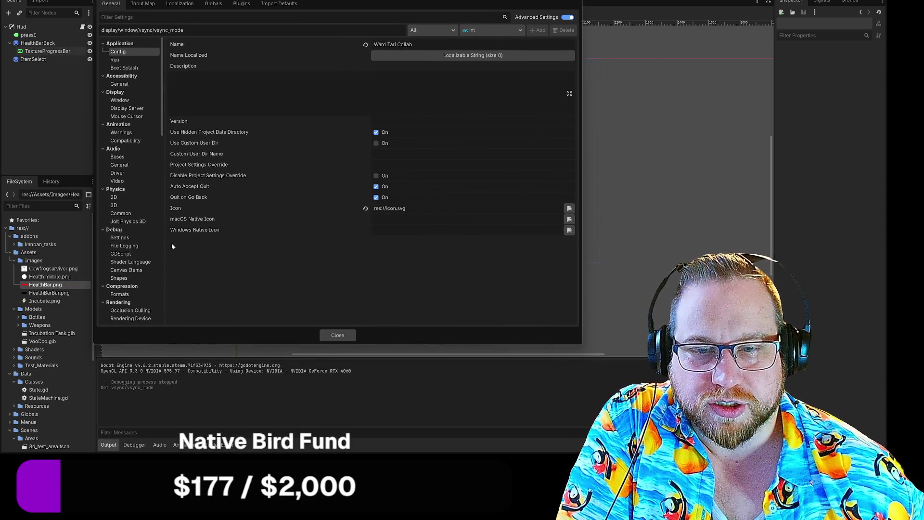
pyautogui.click(132, 273)
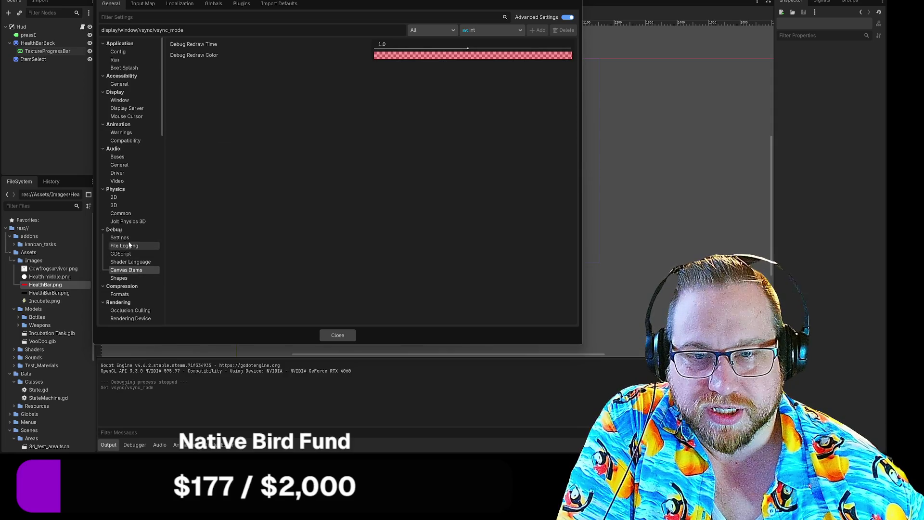
pyautogui.scroll(-3, 129, 239)
pyautogui.scroll(-4, 144, 267)
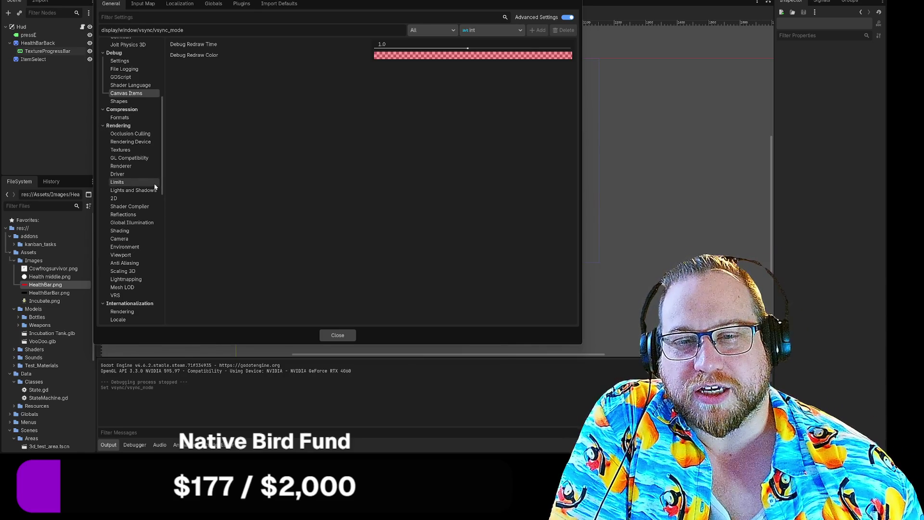
pyautogui.scroll(-3, 152, 223)
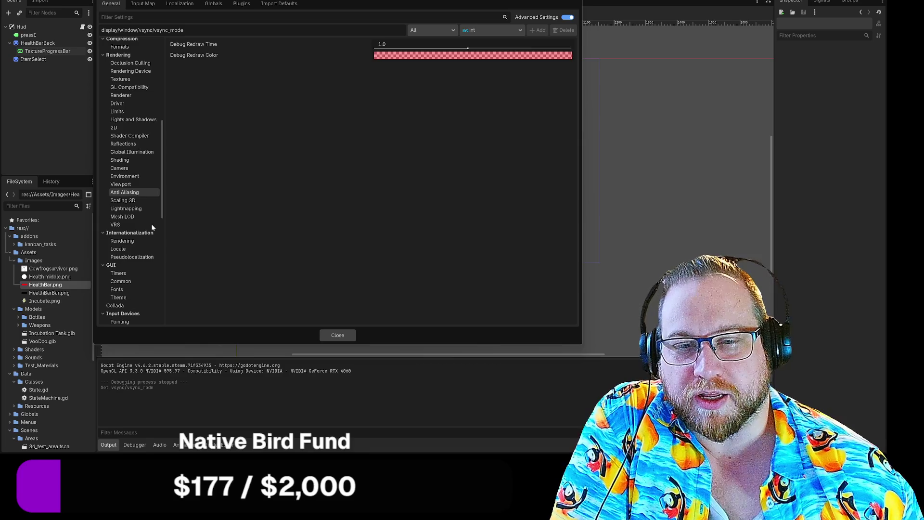
pyautogui.scroll(-4, 154, 234)
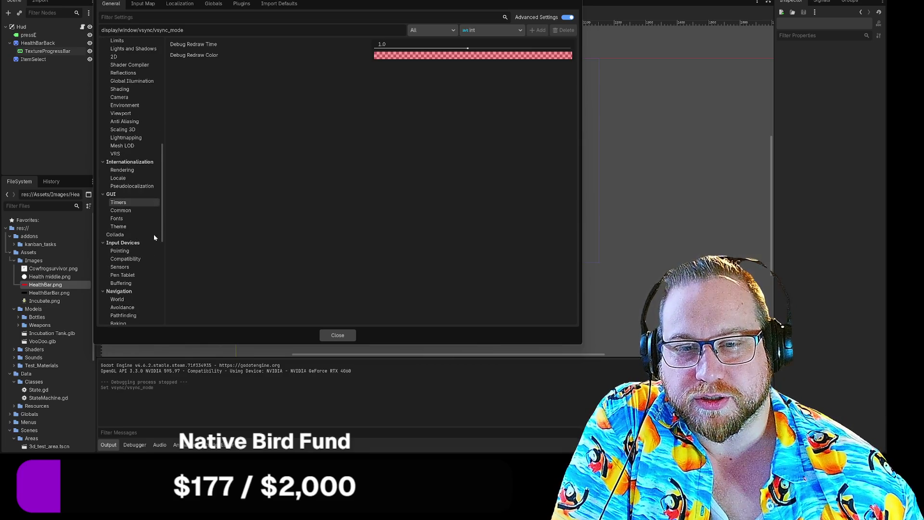
pyautogui.scroll(-4, 152, 222)
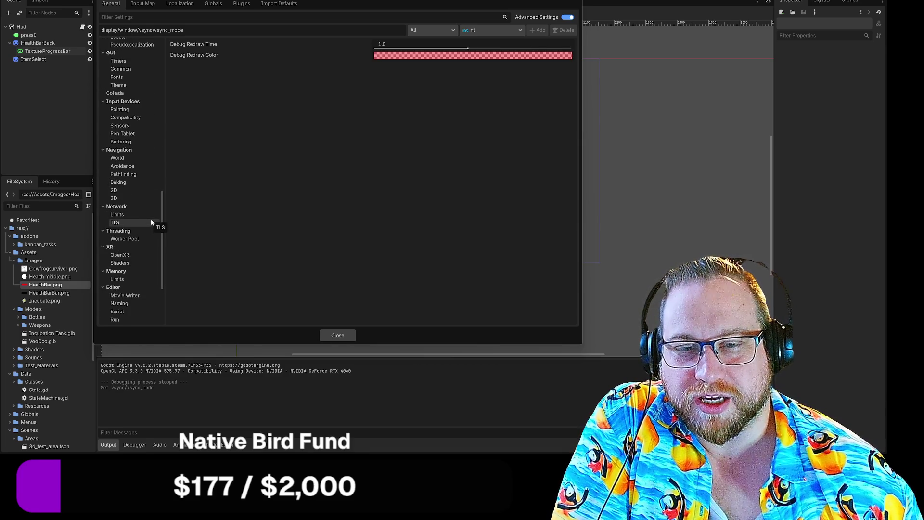
pyautogui.scroll(-4, 154, 225)
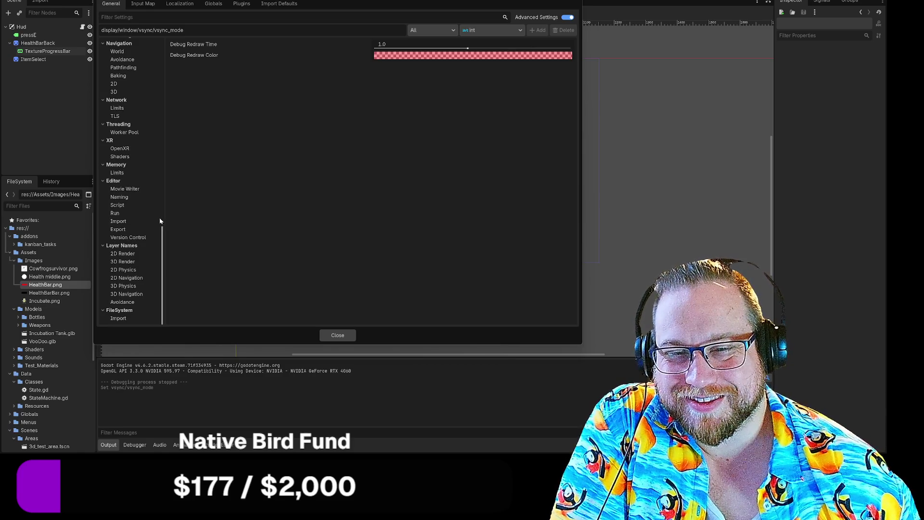
pyautogui.scroll(10, 159, 219)
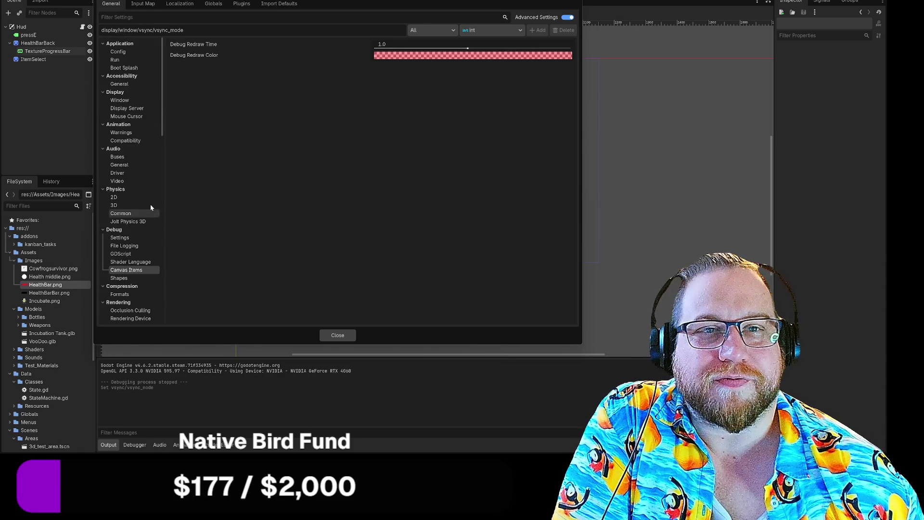
pyautogui.click(213, 5)
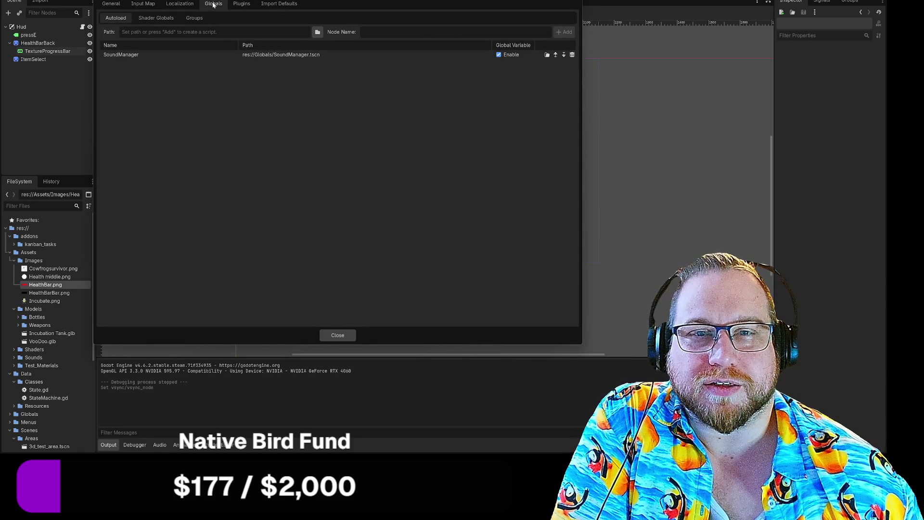
# - Go back from Globals via Input Map to the General tab's Application > Config section
pyautogui.click(180, 4)
pyautogui.click(145, 4)
pyautogui.click(111, 4)
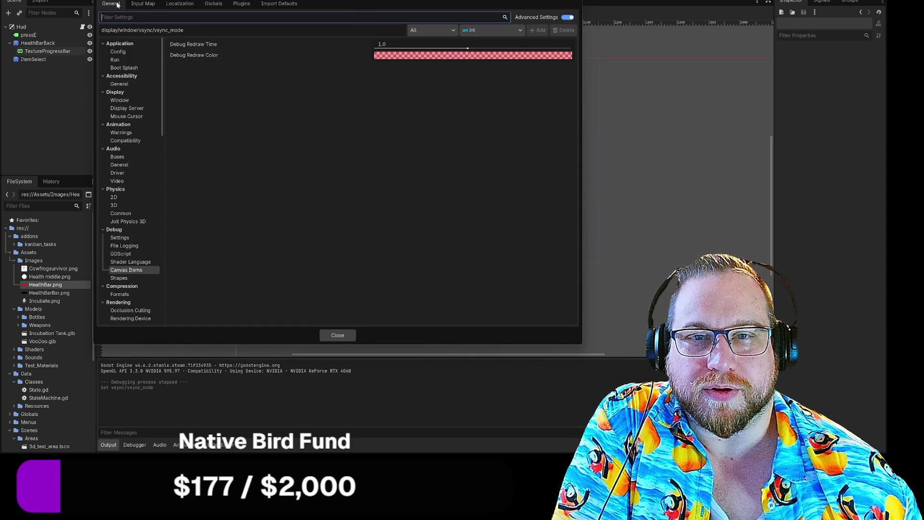
pyautogui.click(118, 52)
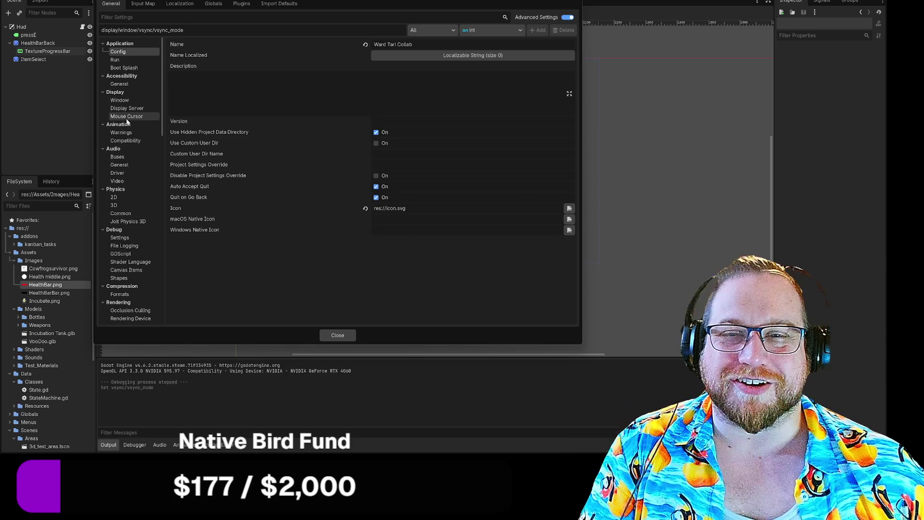
# - Change the Display > Window stretch mode from disabled to canvas_items
pyautogui.click(120, 100)
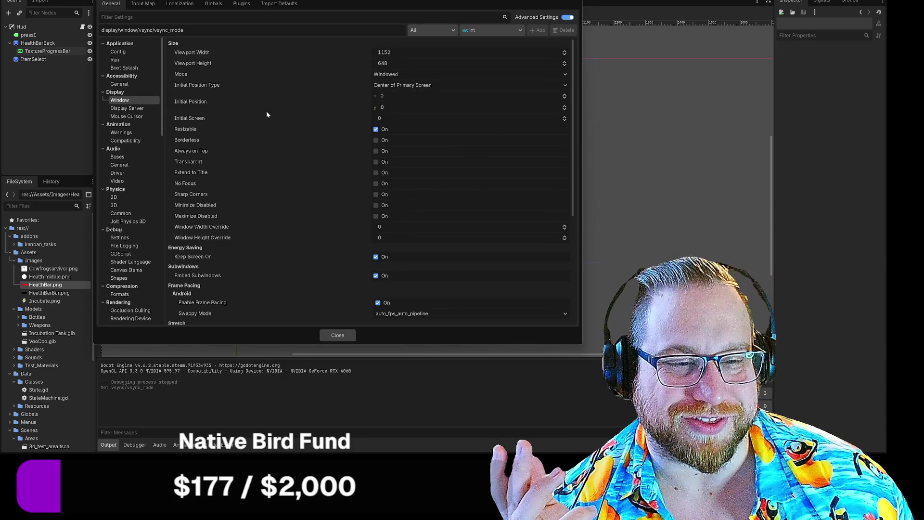
pyautogui.scroll(-4, 267, 111)
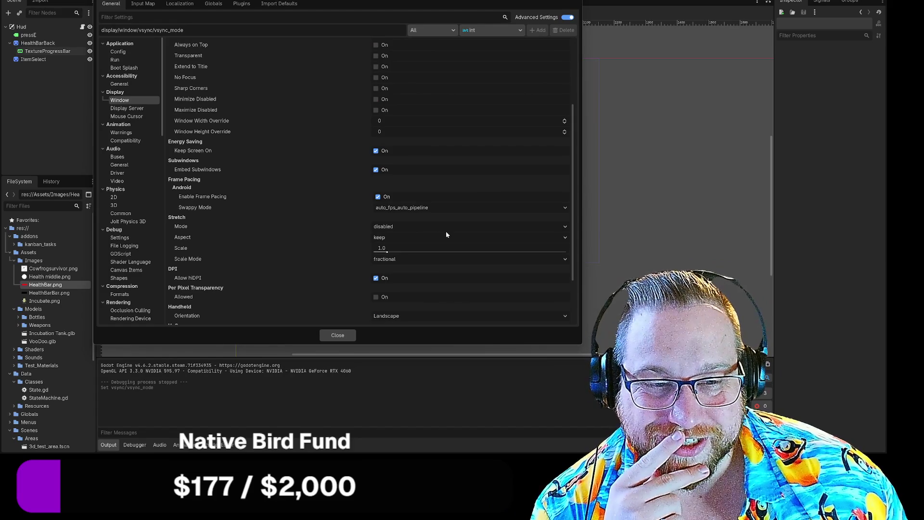
pyautogui.click(445, 227)
pyautogui.click(380, 247)
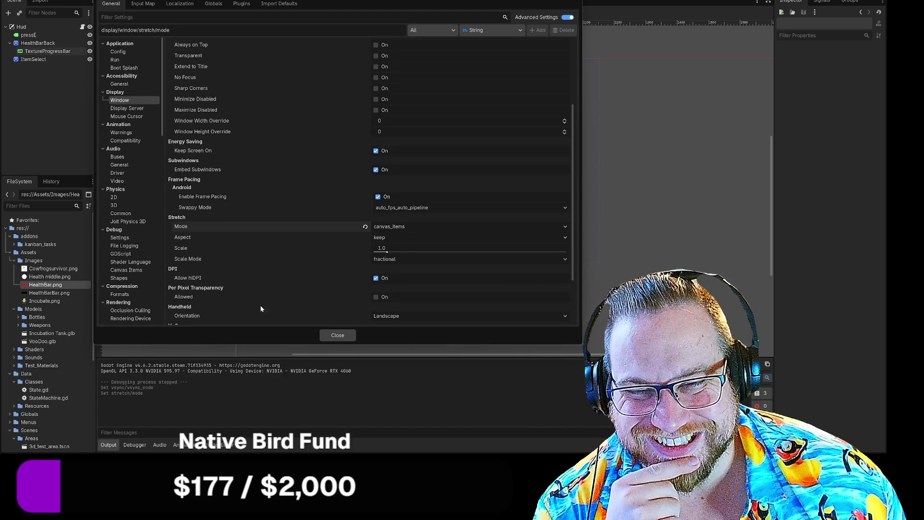
# - Close Project Settings, run the project, and click Start da Game to enter the 3D level
pyautogui.click(337, 336)
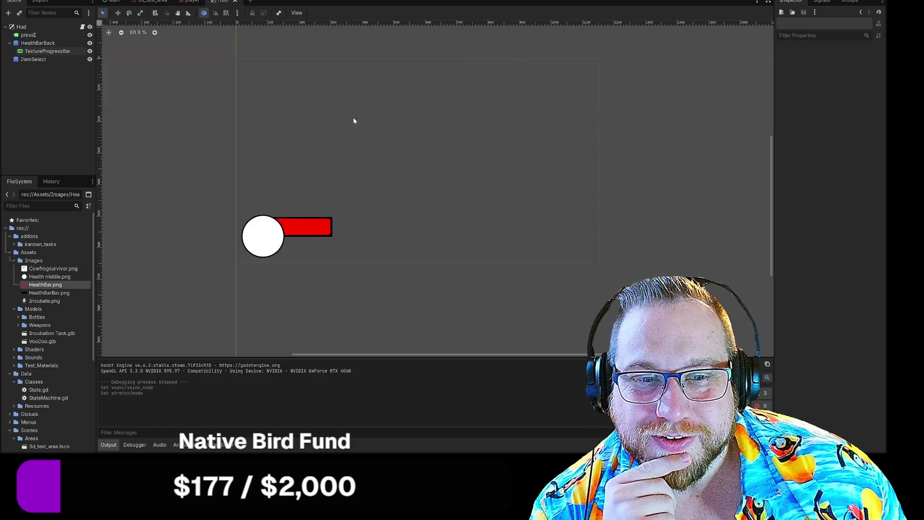
pyautogui.press('F5')
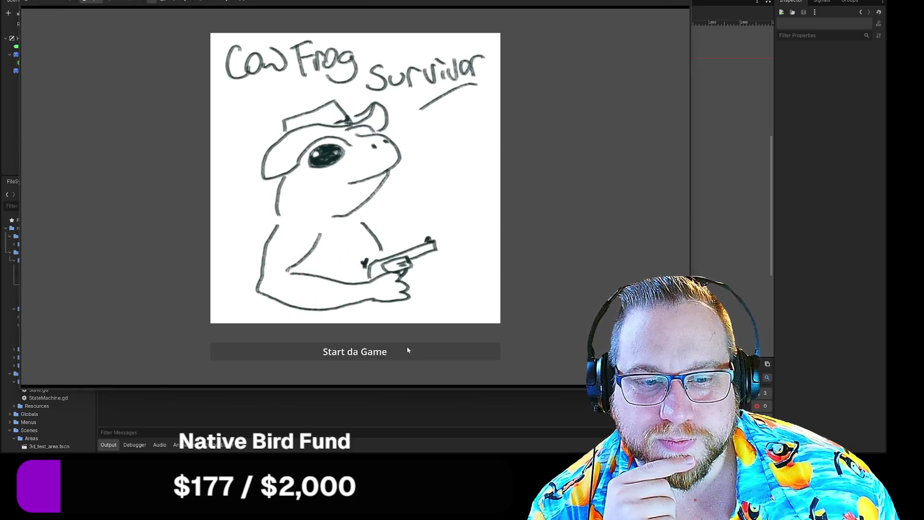
pyautogui.click(407, 350)
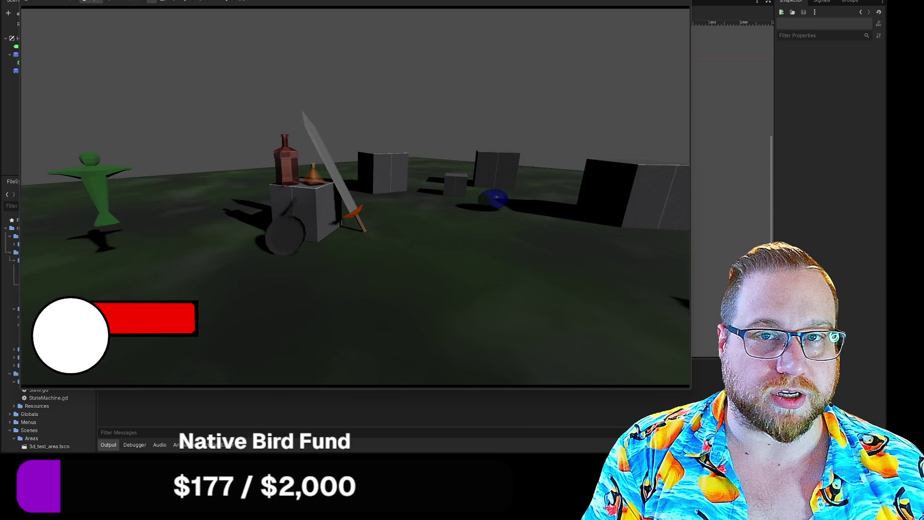
# - Stop the running game with Escape to return to the Hud scene
pyautogui.press('Escape')
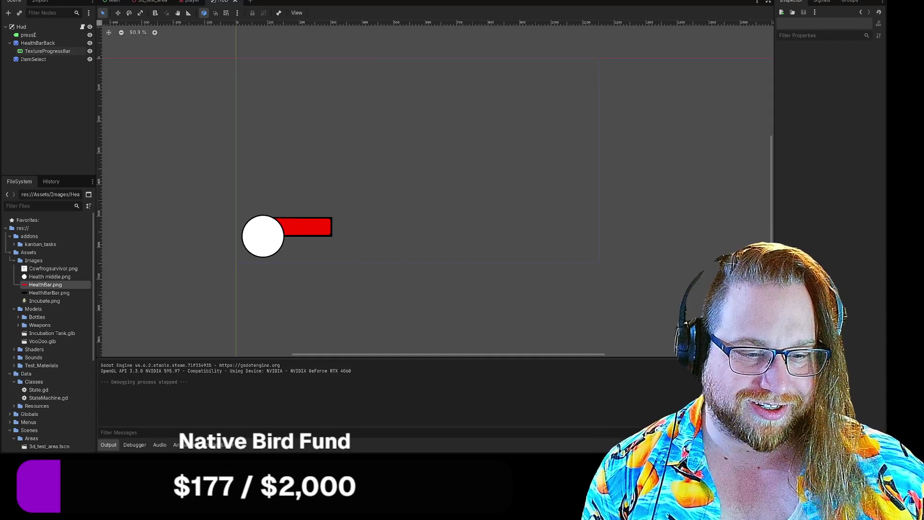
# - Open and close a File Explorer window, then switch to the 3d_test_area scene
pyautogui.press('super+e')
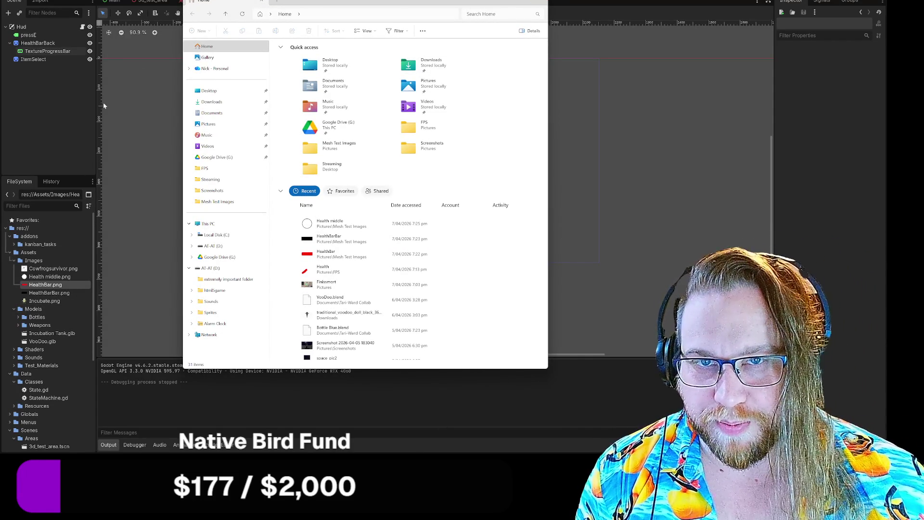
pyautogui.click(103, 102)
pyautogui.click(152, 1)
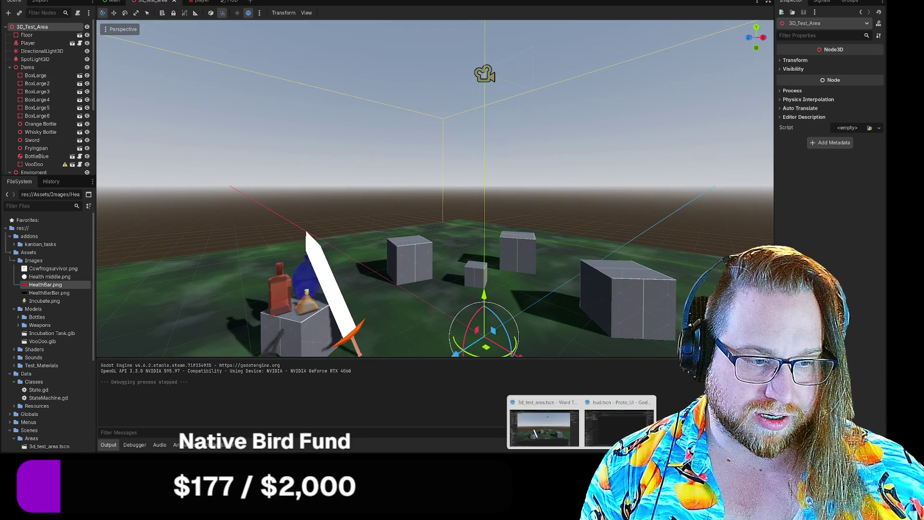
# - Switch to the 3d_test_area scene and frame the selected BottleBlue bottle in the viewport
pyautogui.moveTo(622, 421)
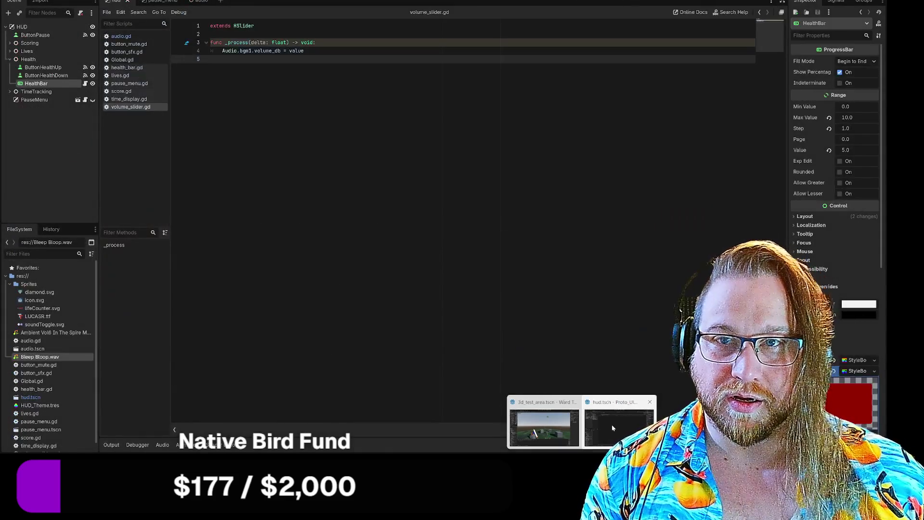
pyautogui.moveTo(541, 424)
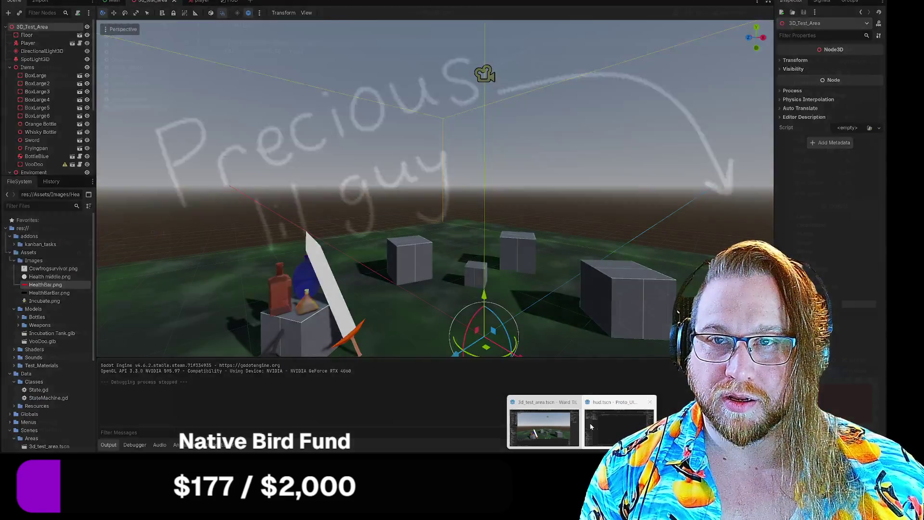
pyautogui.click(590, 422)
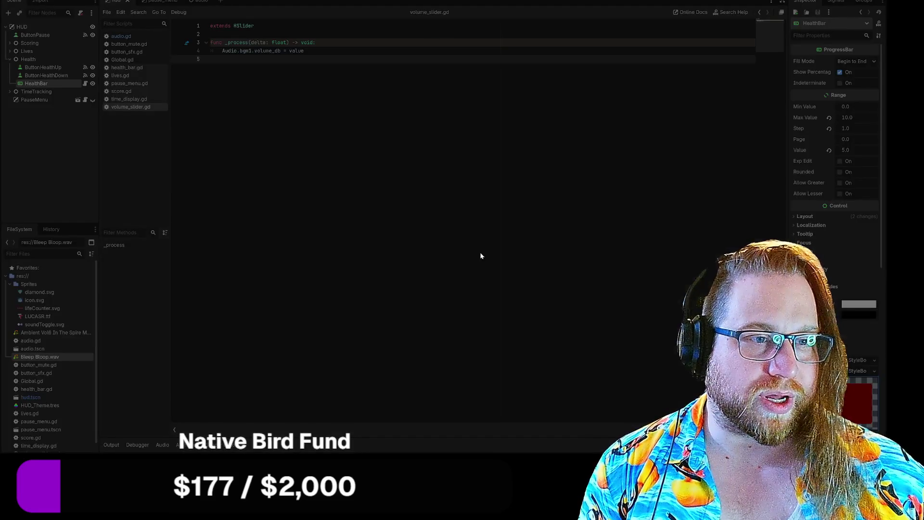
pyautogui.hotkey('alt', 'Tab')
pyautogui.click(290, 284)
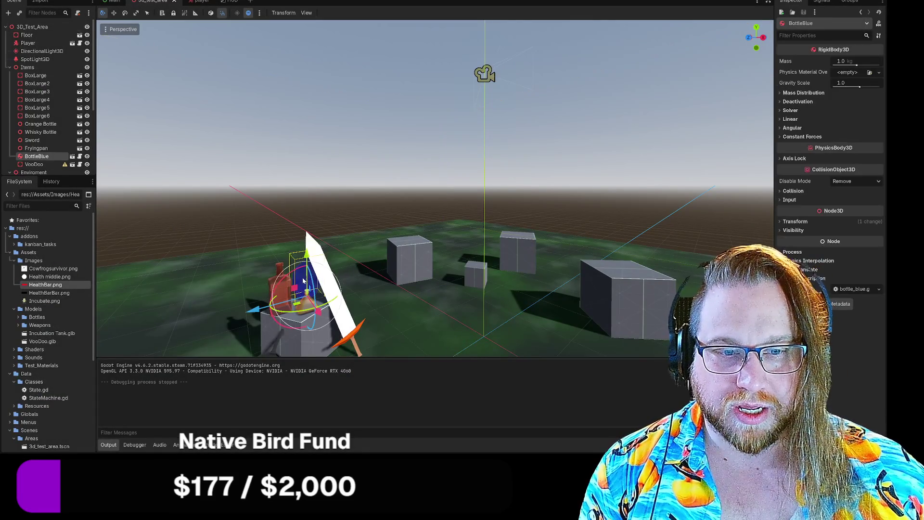
pyautogui.press('f')
pyautogui.scroll(-10, 385, 255)
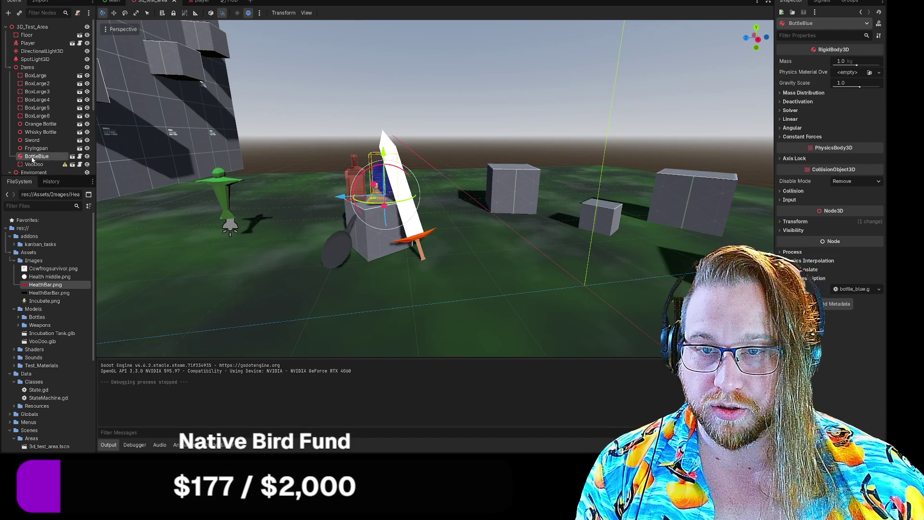
# - Bring up the BottleBlue node's context menu and rename field, then frame it again
pyautogui.rightClick(32, 159)
pyautogui.press('F2')
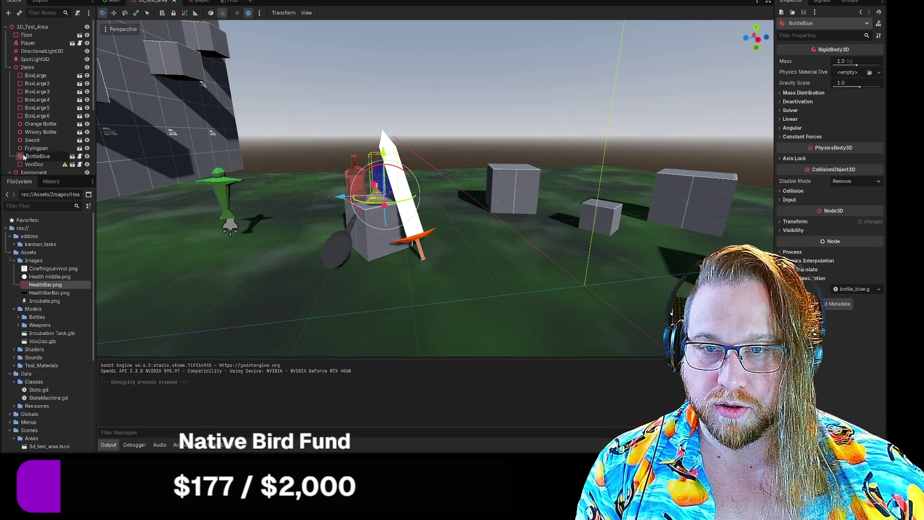
pyautogui.doubleClick(23, 156)
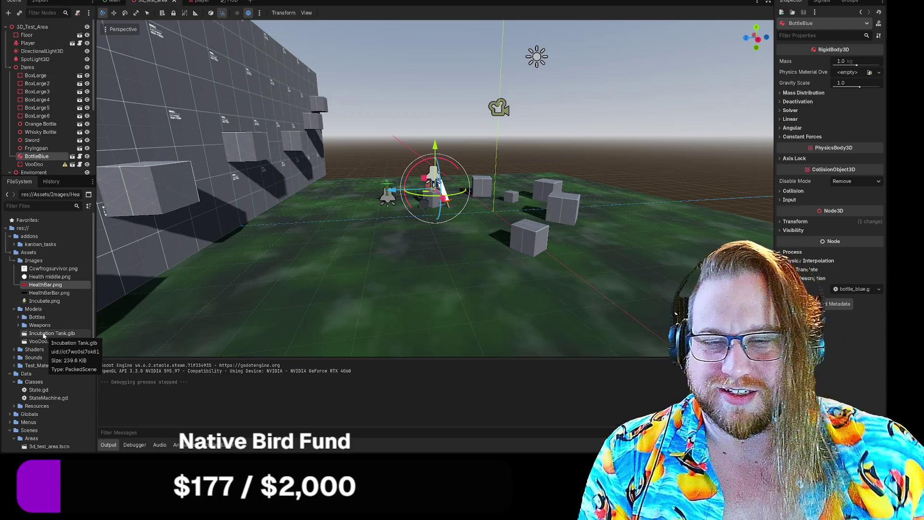
# - Open and close Bottle Blue.glb's Advanced Import Settings, then expand the Scenes/Items folder
pyautogui.scroll(-5, 33, 353)
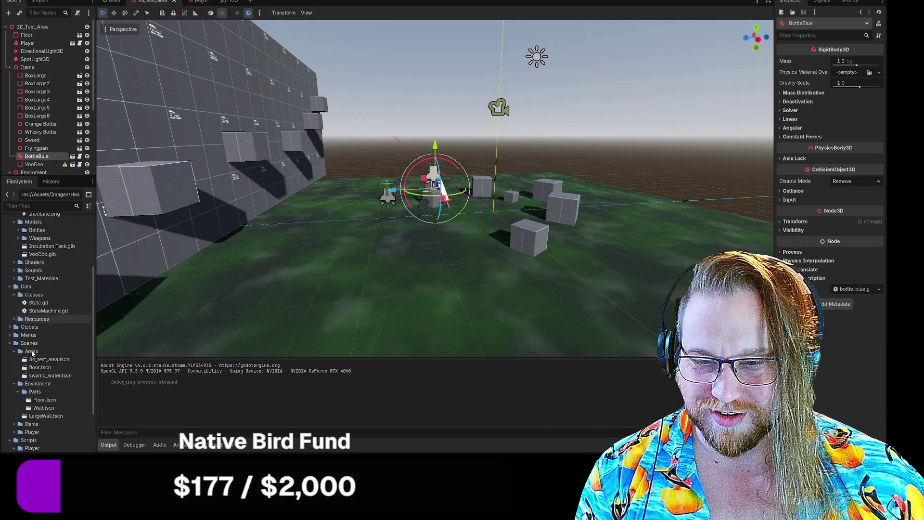
pyautogui.scroll(-4, 24, 409)
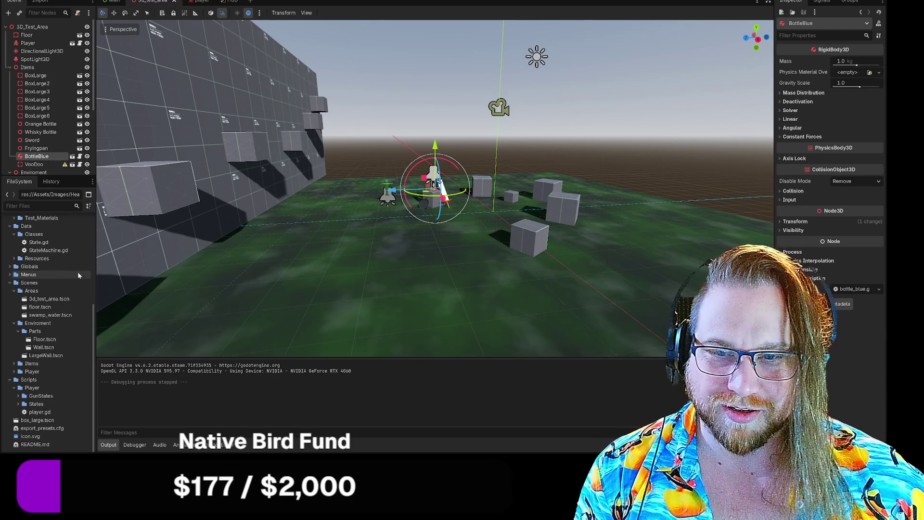
pyautogui.scroll(4, 11, 276)
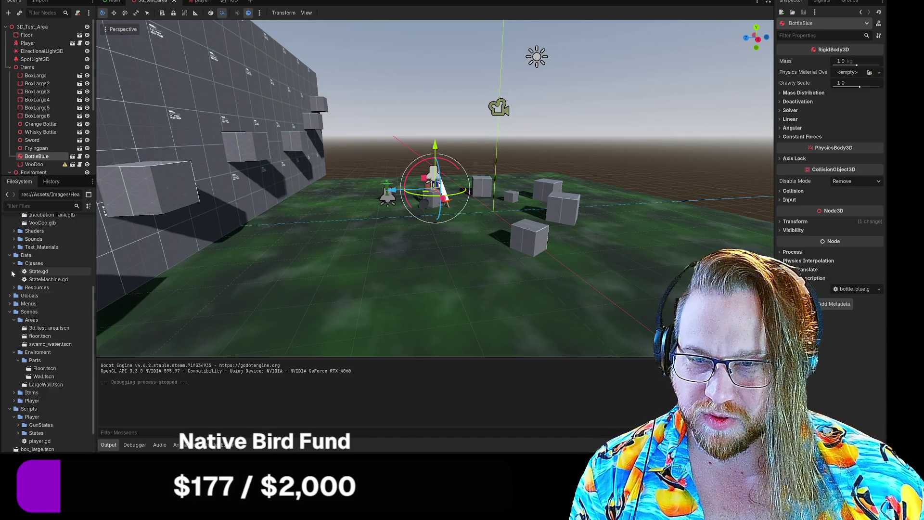
pyautogui.click(18, 258)
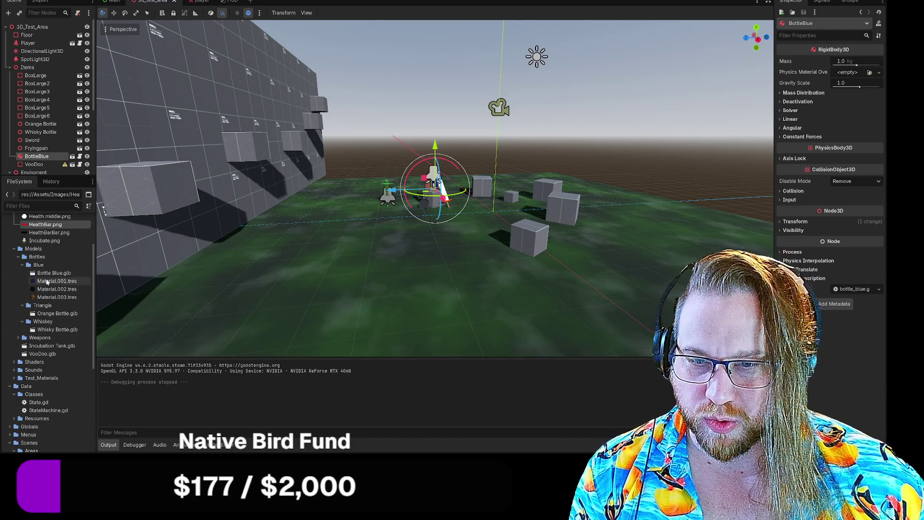
pyautogui.doubleClick(52, 273)
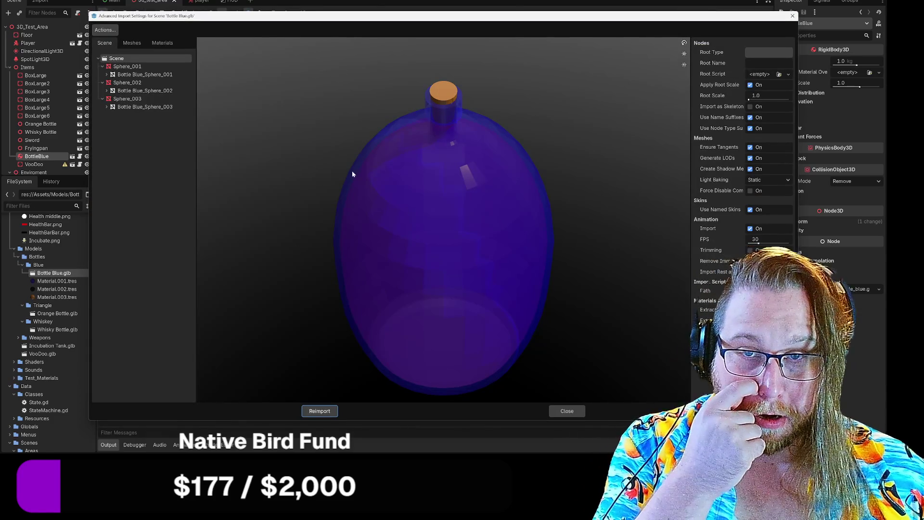
pyautogui.click(790, 17)
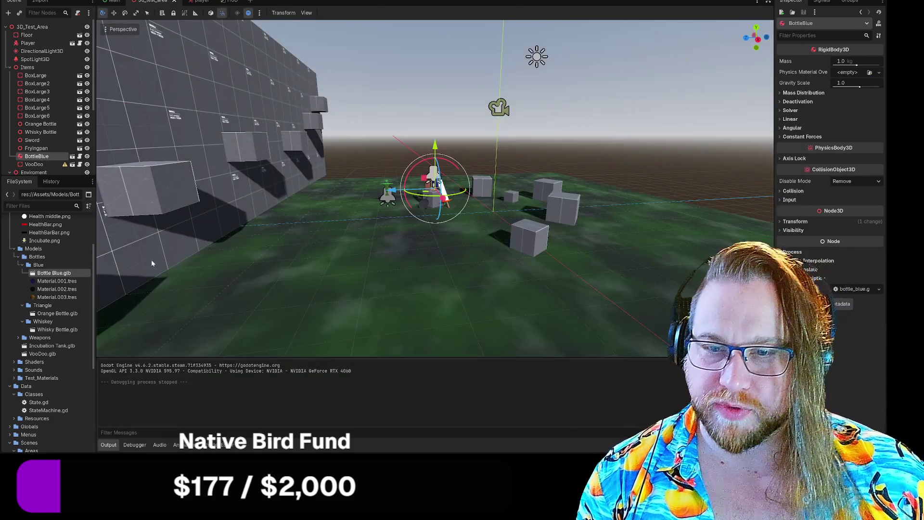
pyautogui.scroll(-5, 27, 266)
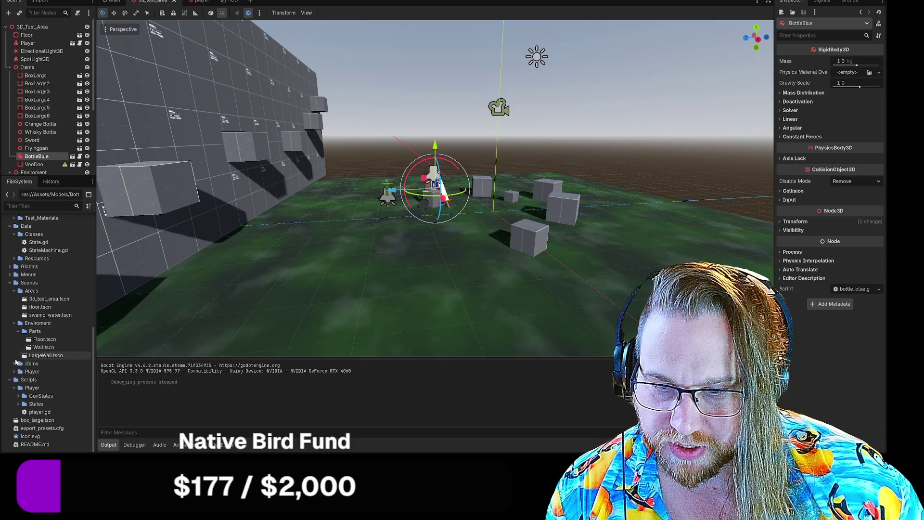
pyautogui.click(14, 364)
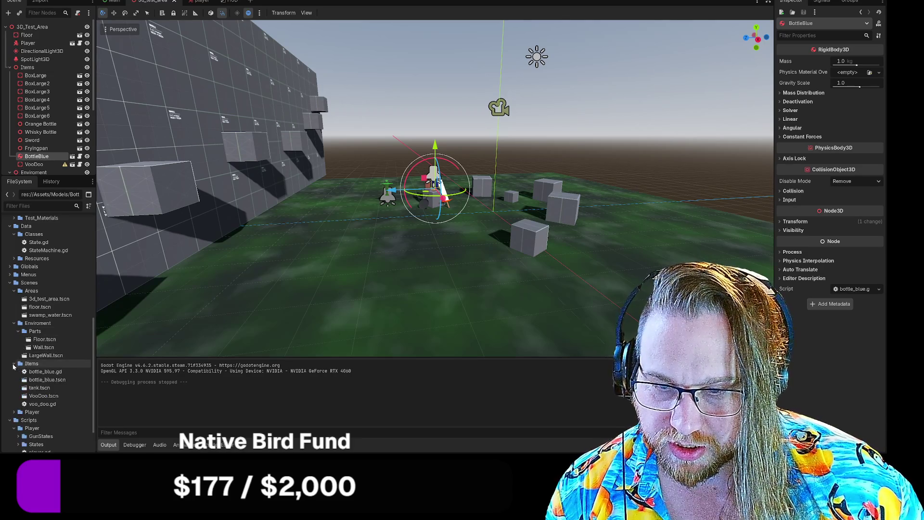
# - Open bottle_blue.tscn and toggle the visibility of its Sphere_002 mesh
pyautogui.doubleClick(51, 381)
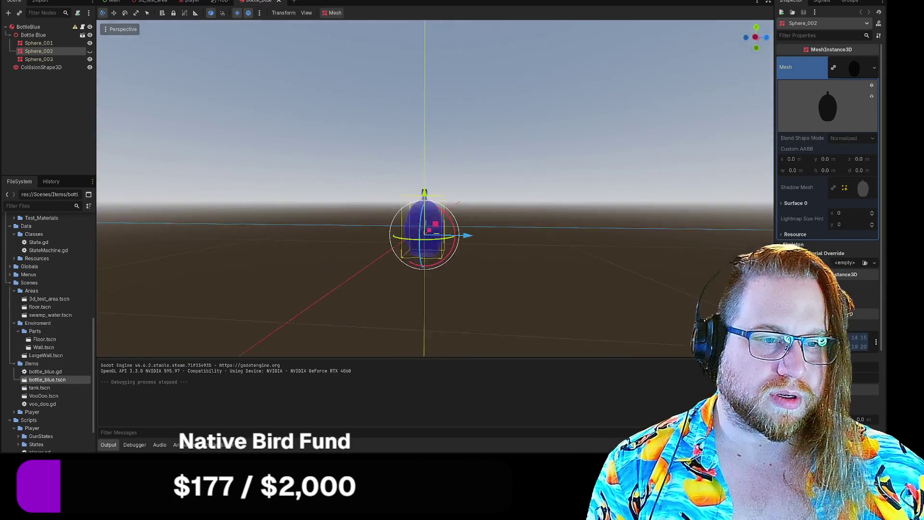
pyautogui.scroll(5, 568, 248)
pyautogui.scroll(-4, 568, 249)
pyautogui.scroll(3, 569, 248)
pyautogui.scroll(-3, 537, 153)
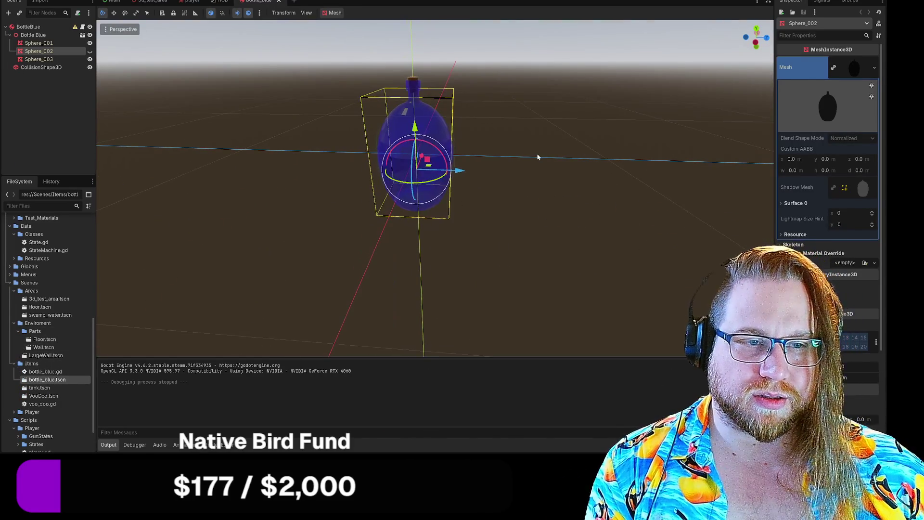
pyautogui.click(207, 101)
pyautogui.click(89, 51)
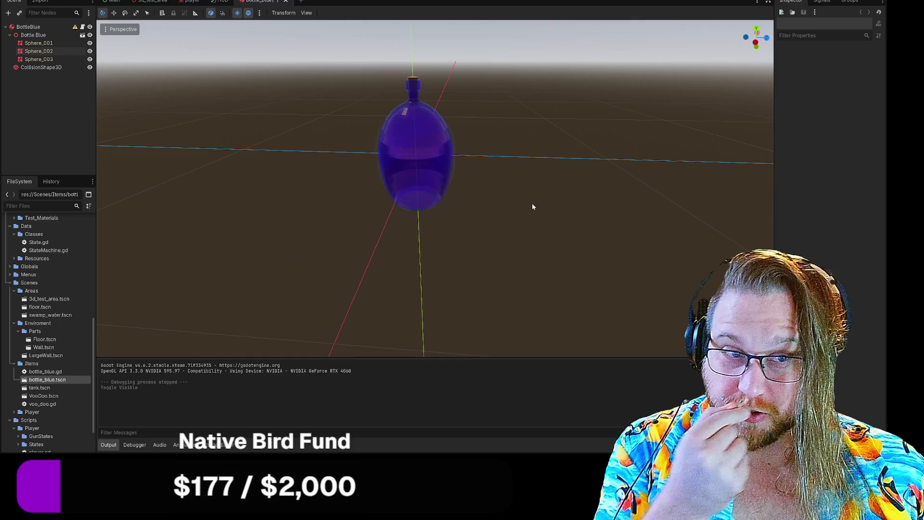
# - Orbit closer to the bottle and hide the Sphere_002 liquid mesh
pyautogui.moveTo(532, 204)
pyautogui.mouseDown()
pyautogui.moveTo(467, 217)
pyautogui.moveTo(468, 195)
pyautogui.mouseUp()
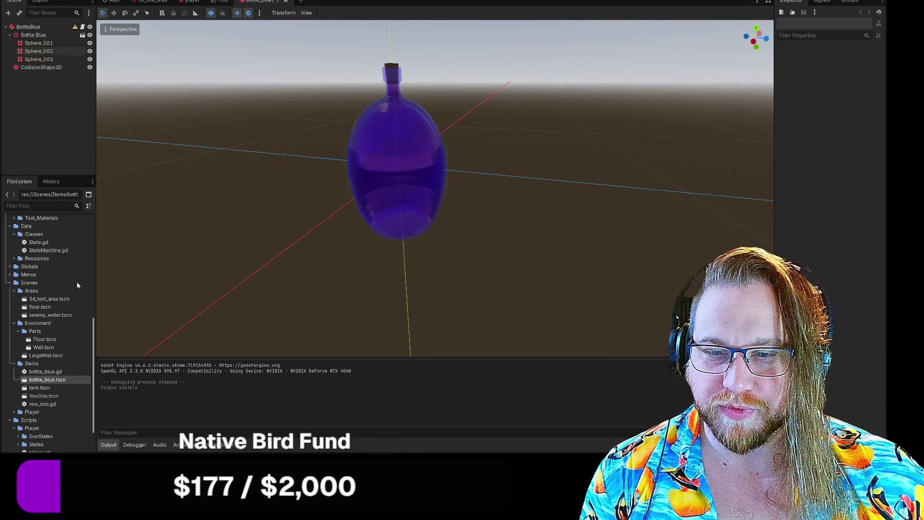
pyautogui.scroll(-2, 45, 366)
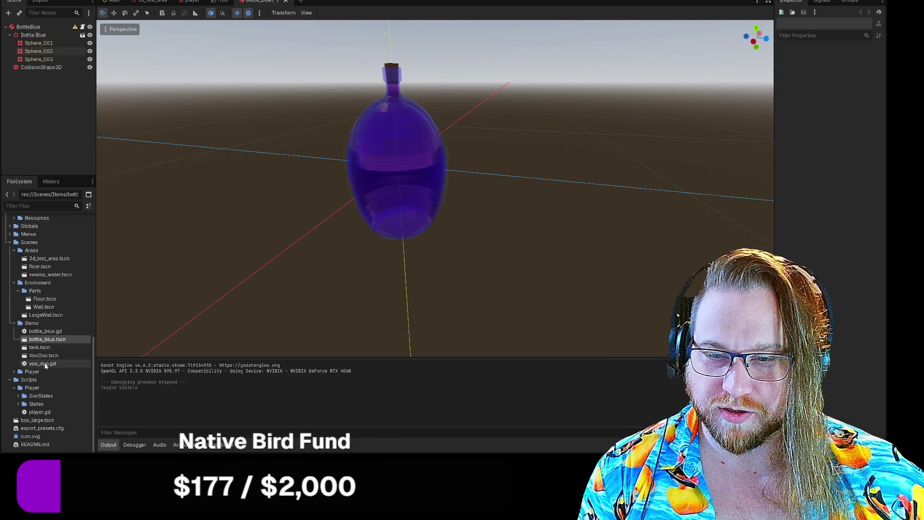
pyautogui.scroll(8, 45, 407)
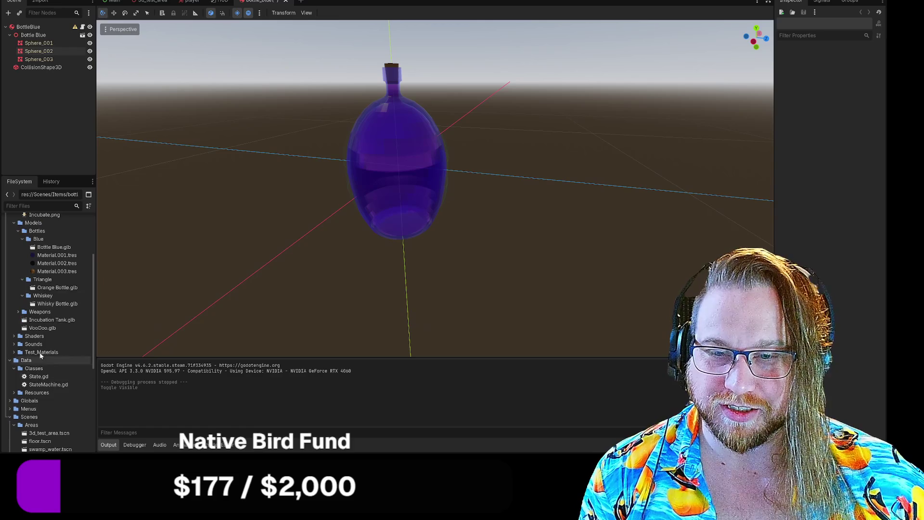
pyautogui.scroll(-3, 39, 288)
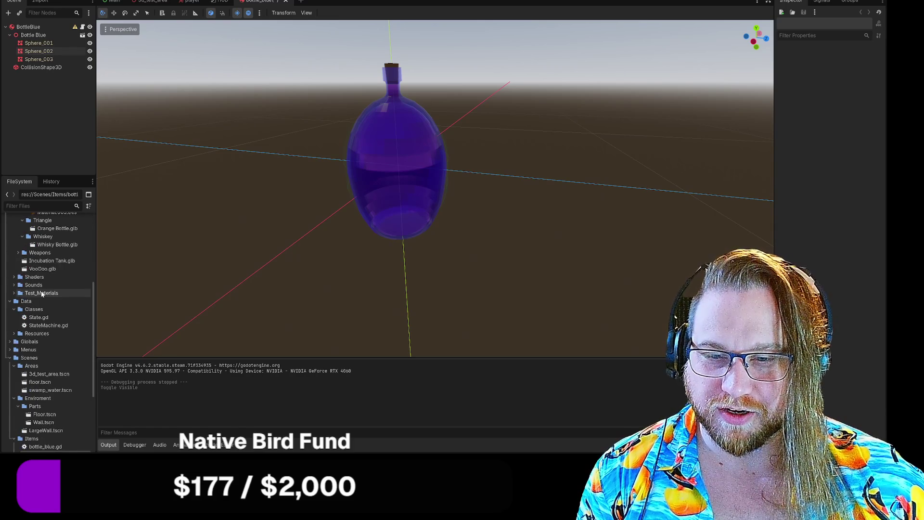
pyautogui.scroll(-4, 49, 311)
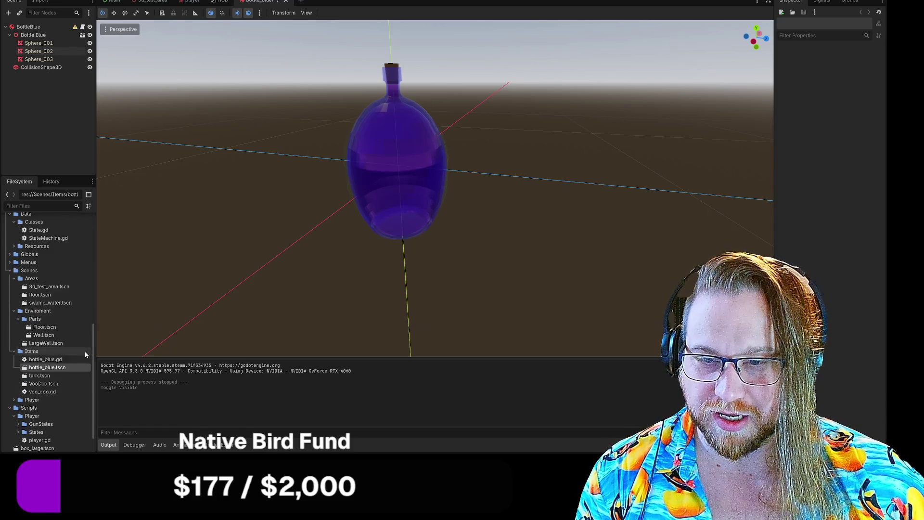
pyautogui.scroll(5, 88, 310)
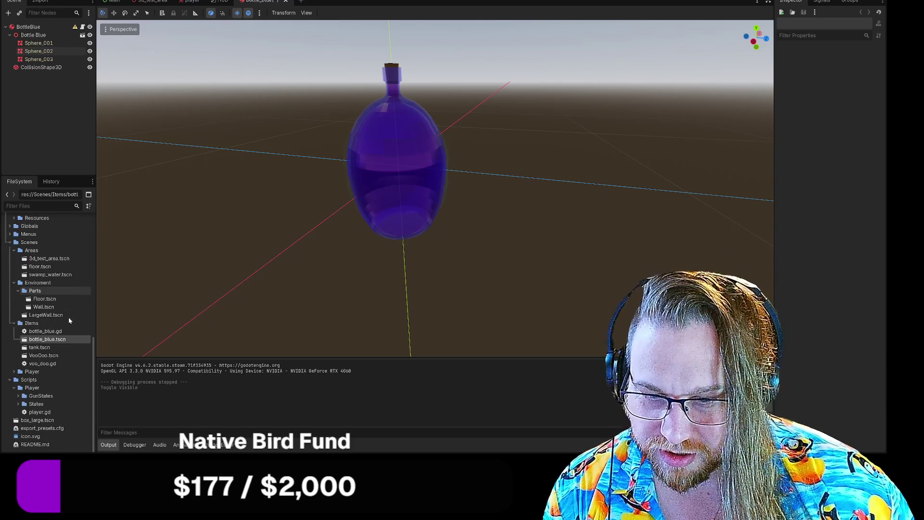
pyautogui.scroll(6, 71, 321)
pyautogui.moveTo(461, 80)
pyautogui.mouseDown()
pyautogui.moveTo(385, 135)
pyautogui.moveTo(437, 100)
pyautogui.mouseUp()
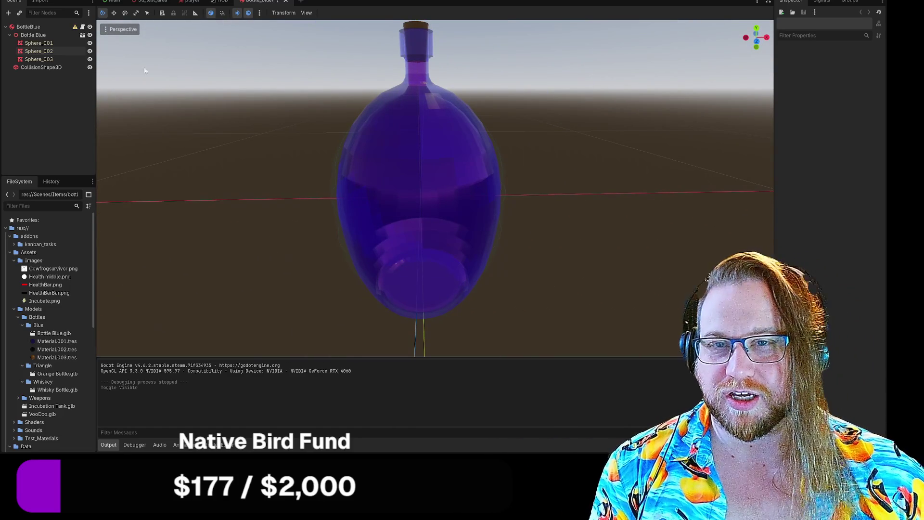
pyautogui.click(90, 51)
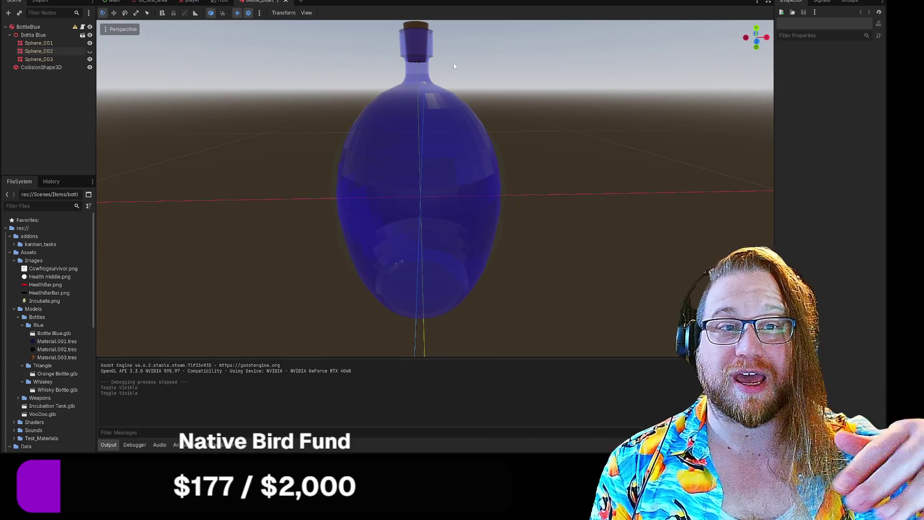
pyautogui.rightClick(264, 3)
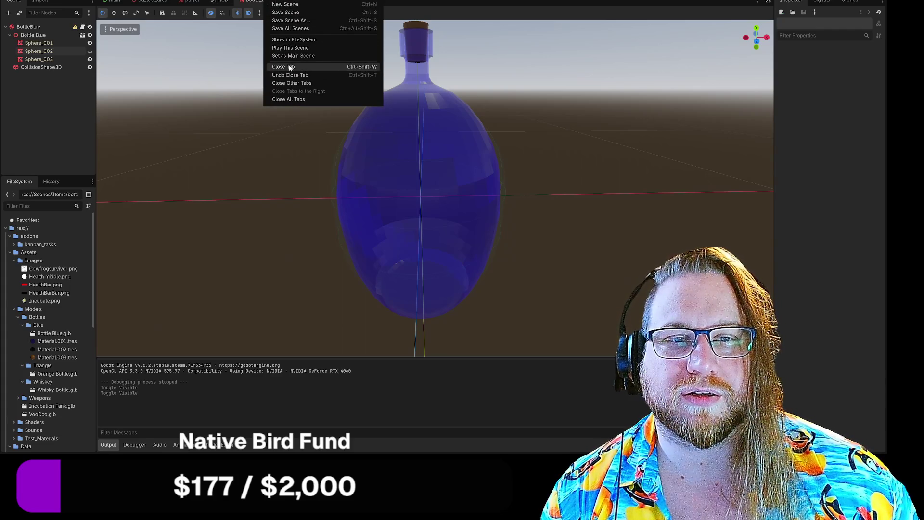
# - Save and close the bottle_blue scene
pyautogui.click(286, 12)
pyautogui.rightClick(264, 5)
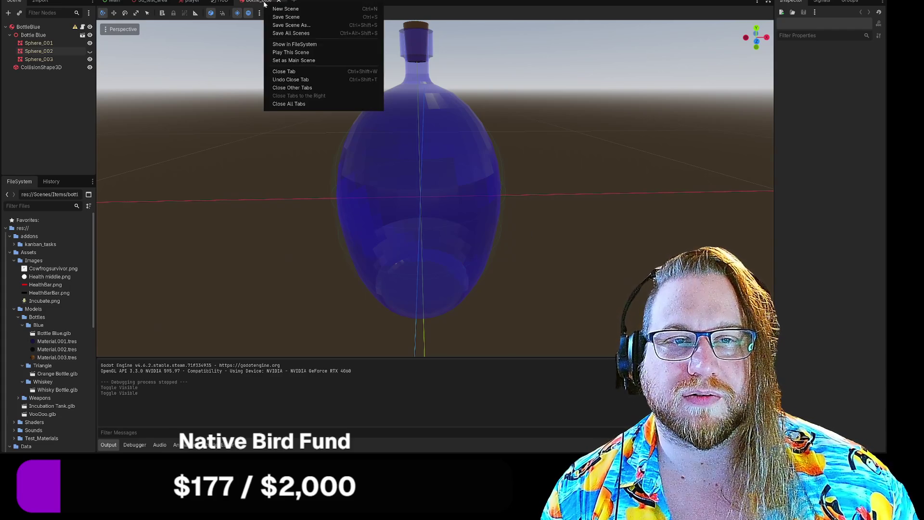
pyautogui.click(300, 72)
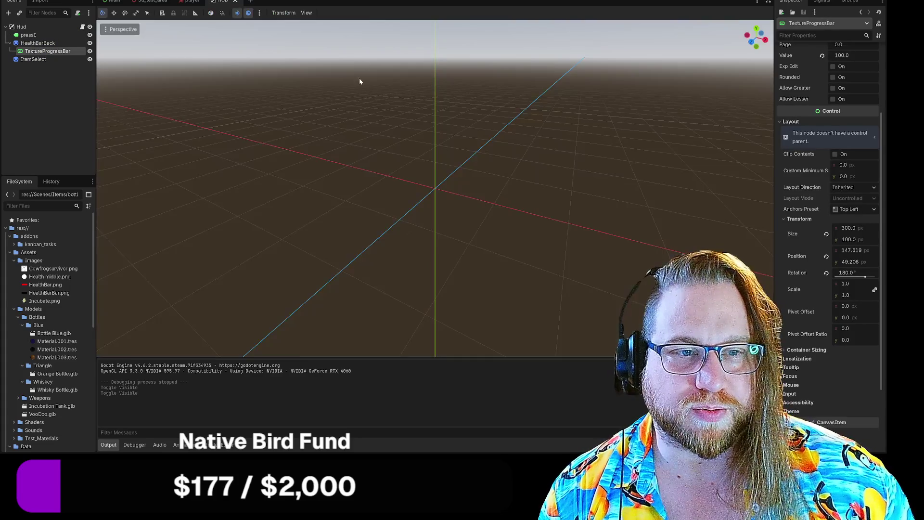
# - Cut BottleBlue and VooDoo from the test area's Items, collapse Items, and run with F5
pyautogui.click(153, 1)
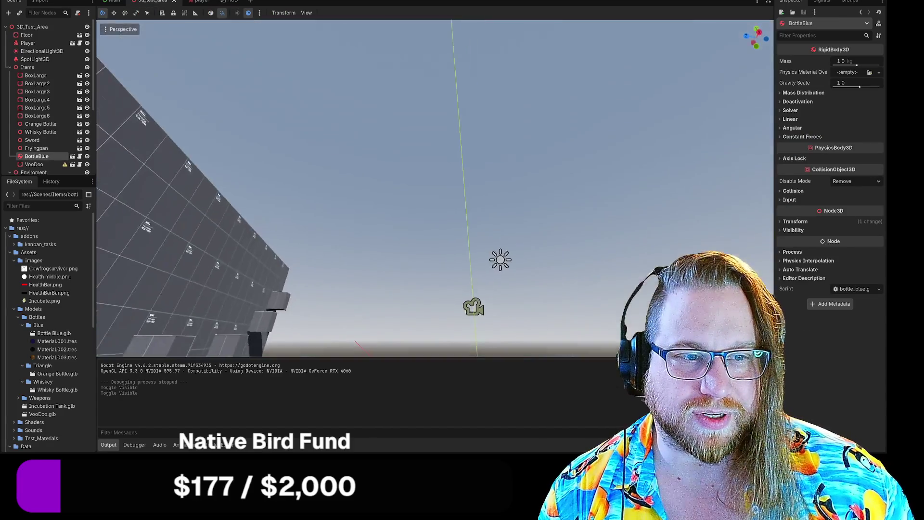
pyautogui.press('w')
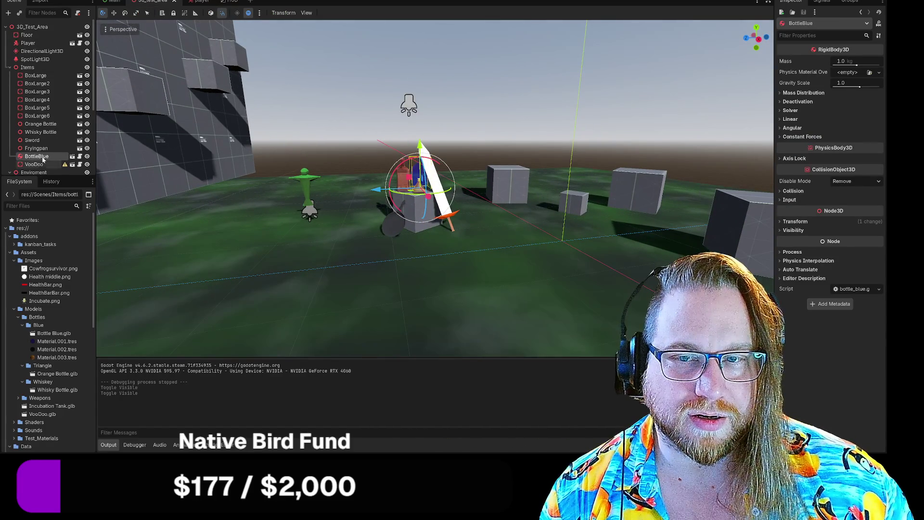
pyautogui.rightClick(43, 158)
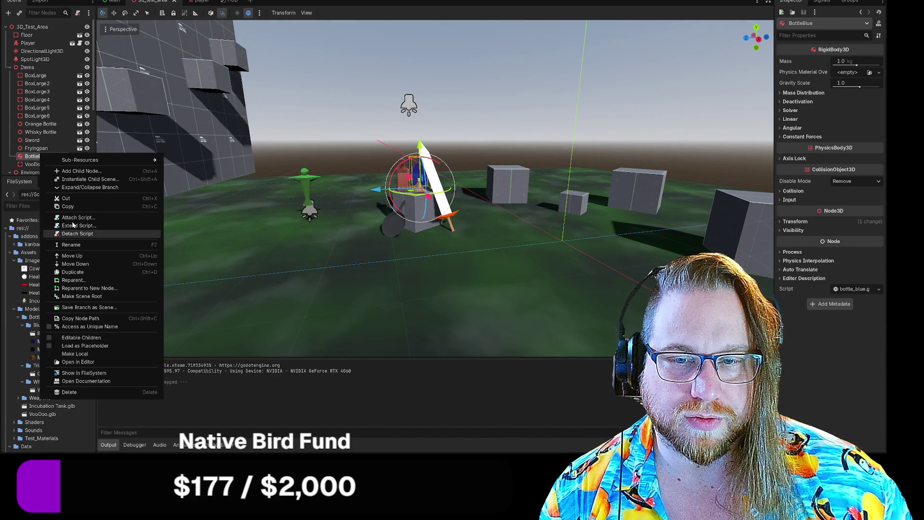
pyautogui.click(67, 199)
pyautogui.click(36, 156)
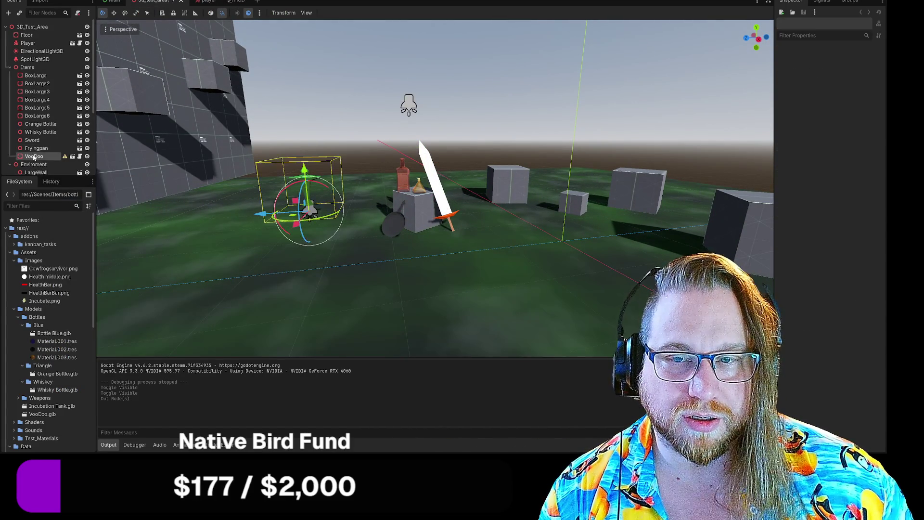
pyautogui.rightClick(33, 155)
pyautogui.click(70, 200)
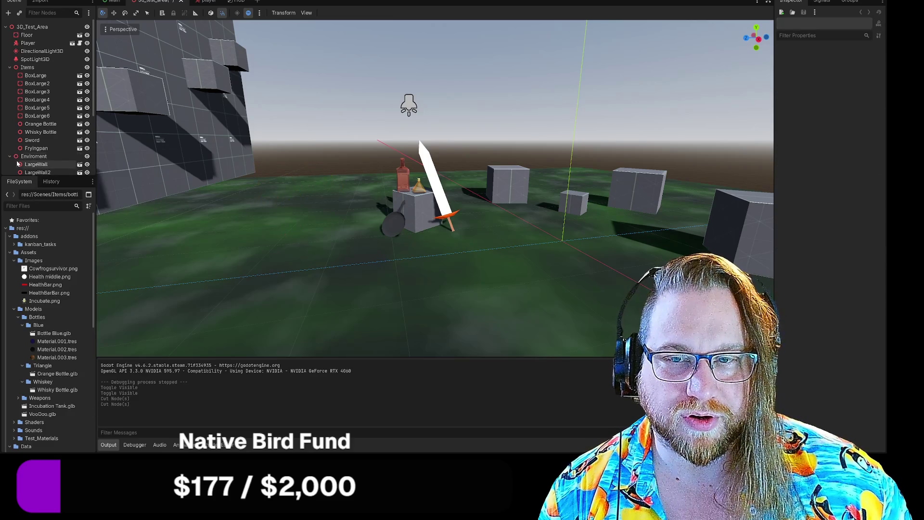
pyautogui.click(9, 68)
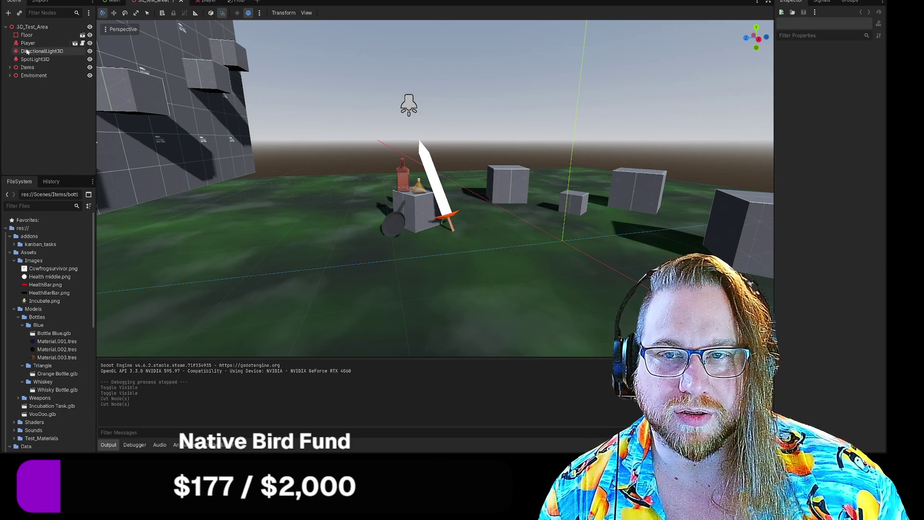
pyautogui.press('F5')
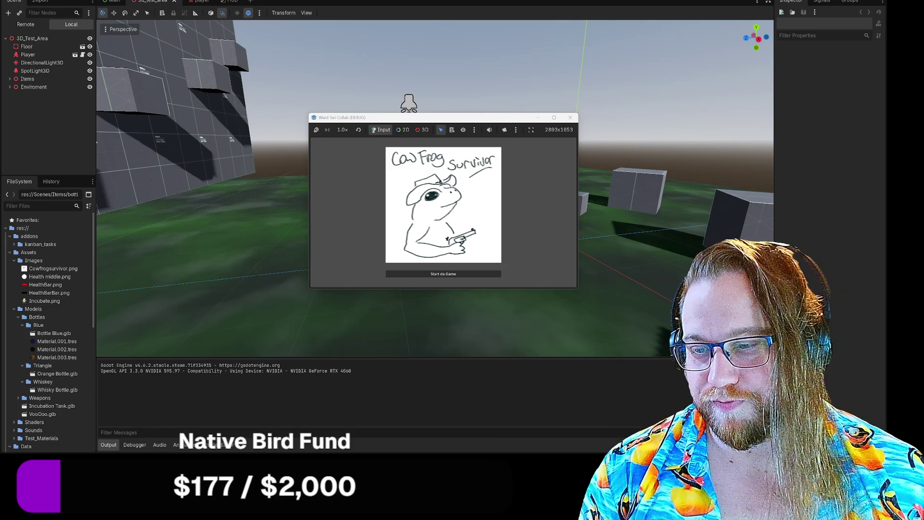
# - Enlarge the debug game window, click Start da Game, then stop the running game
pyautogui.click(420, 129)
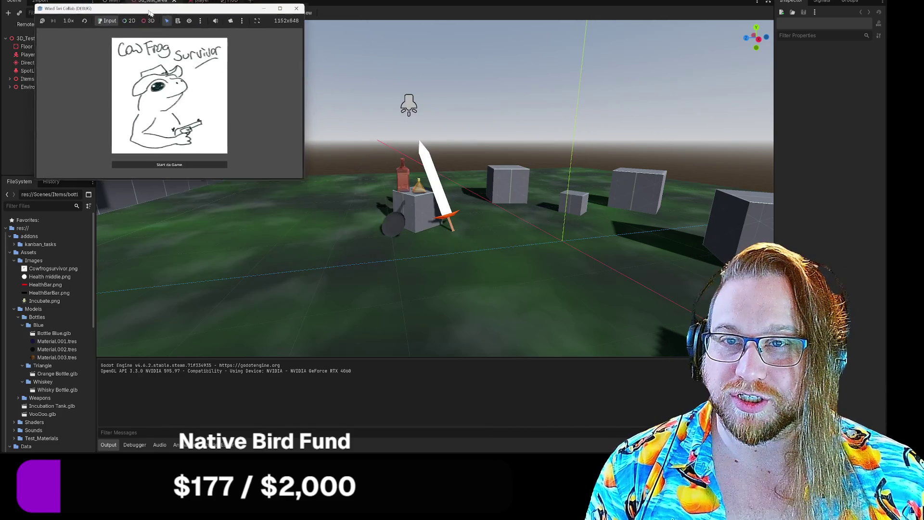
pyautogui.moveTo(322, 185)
pyautogui.mouseDown()
pyautogui.moveTo(493, 332)
pyautogui.moveTo(560, 371)
pyautogui.moveTo(547, 364)
pyautogui.mouseUp()
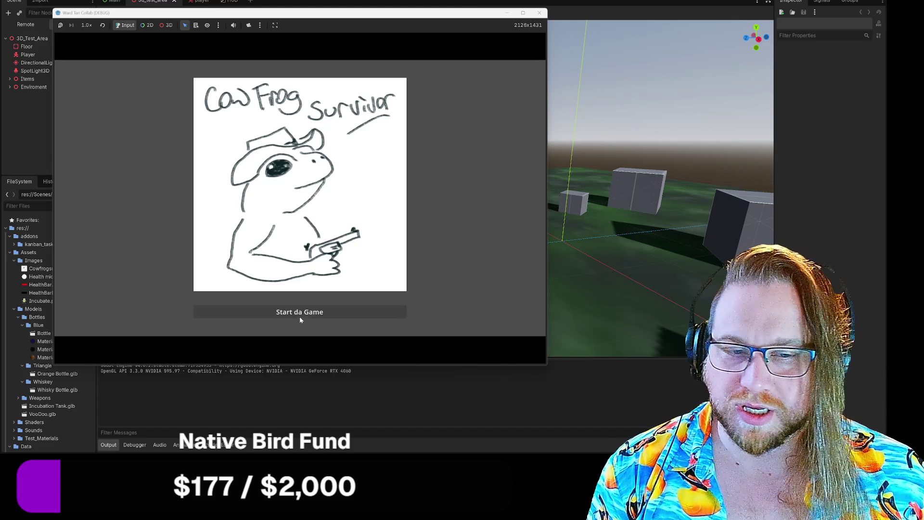
pyautogui.click(301, 312)
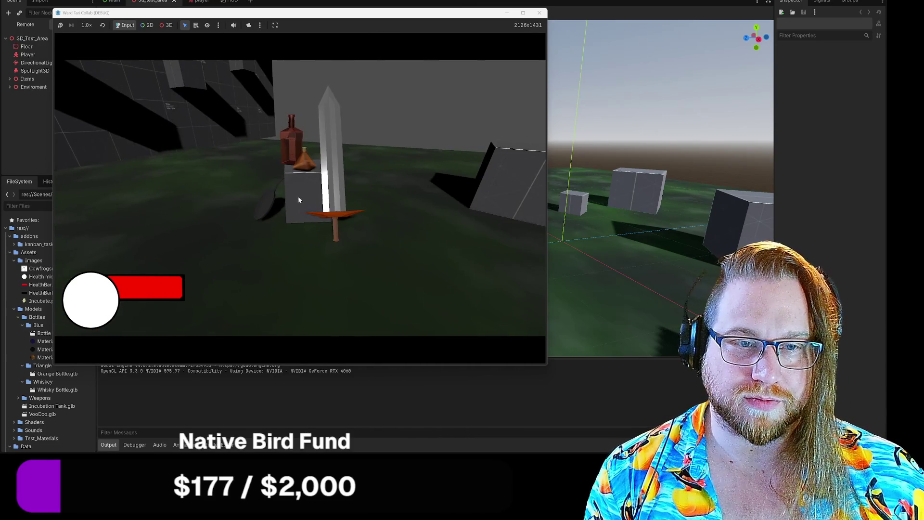
pyautogui.click(541, 14)
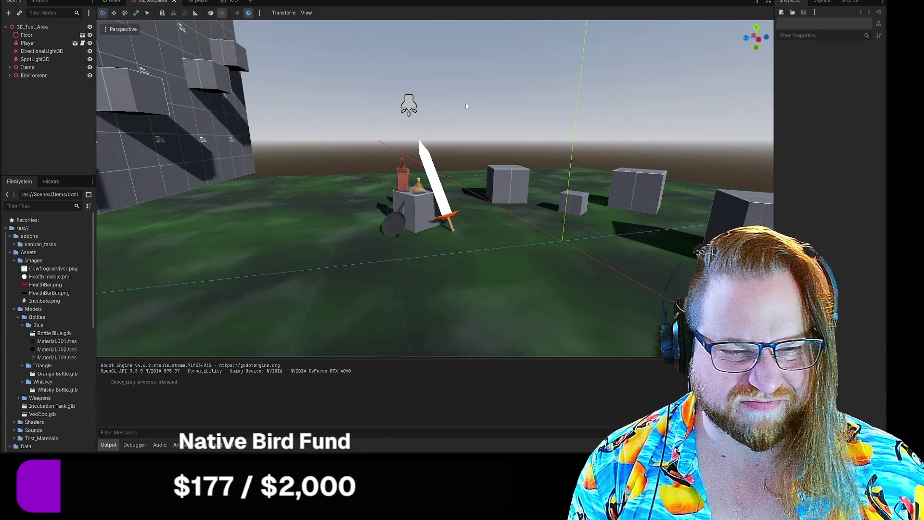
# - Orbit and fly around the test area to view the sword crate and remaining bottles
pyautogui.moveTo(471, 107)
pyautogui.mouseDown()
pyautogui.moveTo(394, 111)
pyautogui.moveTo(481, 140)
pyautogui.moveTo(447, 135)
pyautogui.moveTo(481, 154)
pyautogui.moveTo(433, 130)
pyautogui.mouseUp()
pyautogui.scroll(-10, 295, 261)
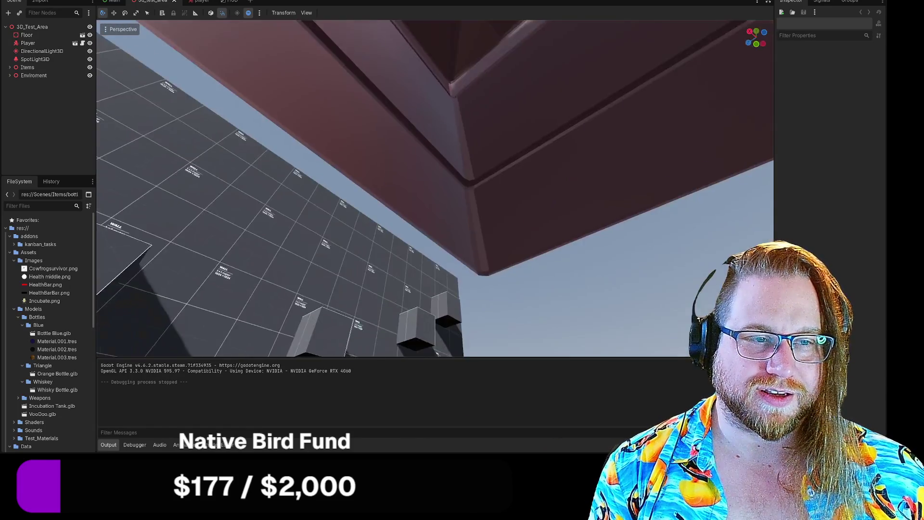
pyautogui.moveTo(295, 262); pyautogui.dragTo(295, 261)
pyautogui.moveTo(432, 210); pyautogui.dragTo(432, 210)
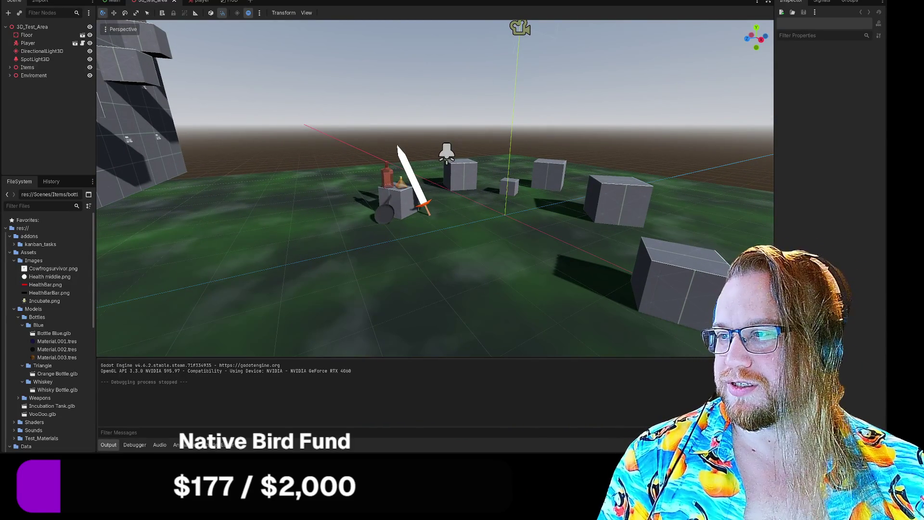
# - Run the game with F5, start from the title screen, play, then stop it
pyautogui.press('F5')
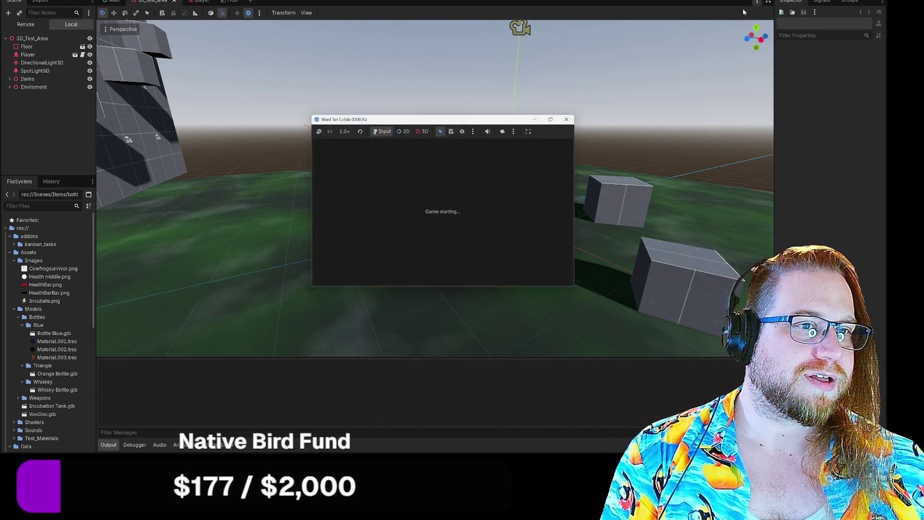
pyautogui.click(452, 273)
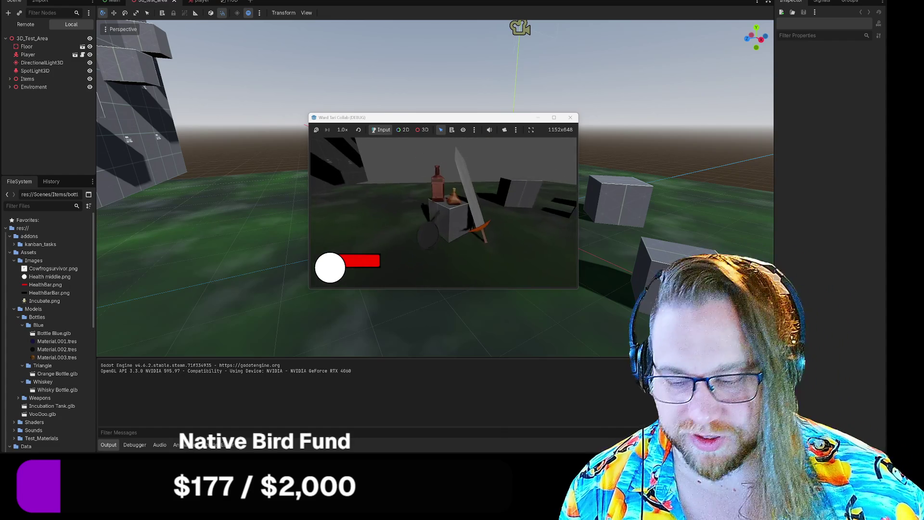
pyautogui.click(571, 118)
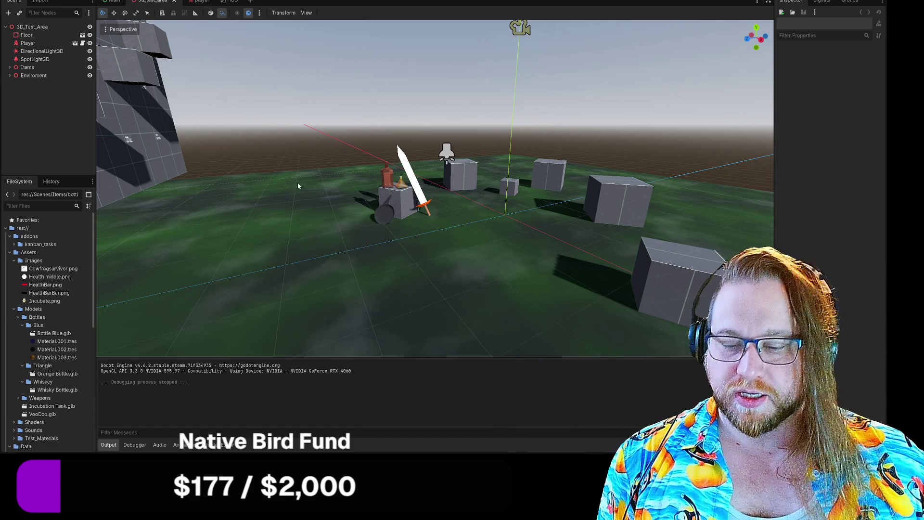
# - Switch to the HUD scene and clear the health bar selection
pyautogui.moveTo(502, 172); pyautogui.dragTo(445, 221)
pyautogui.click(230, 1)
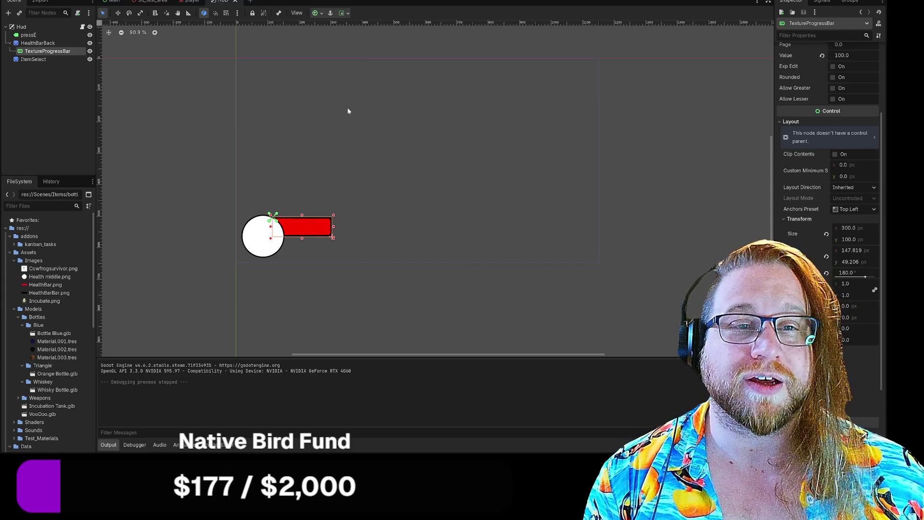
pyautogui.click(372, 135)
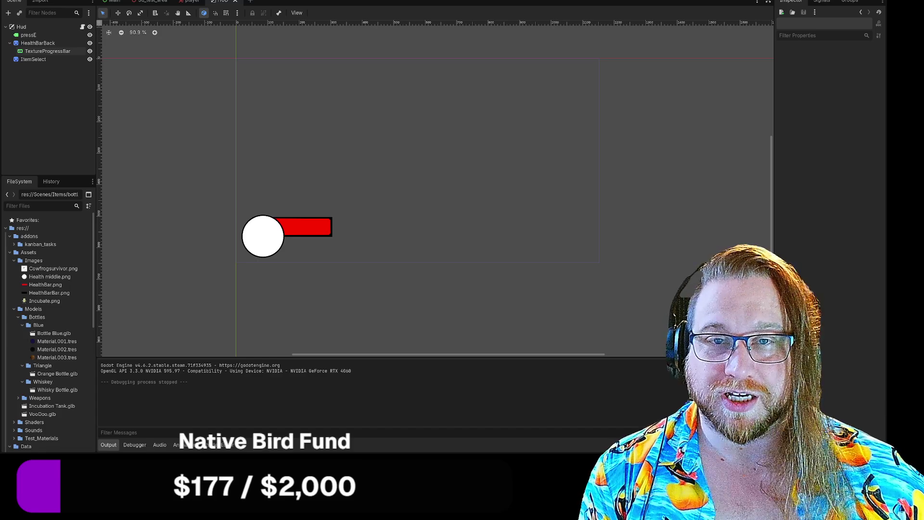
# - Collapse the Blue, Triangle, Whiskey, Images and Weapons folders, then add a new scene tab
pyautogui.click(22, 325)
pyautogui.click(22, 333)
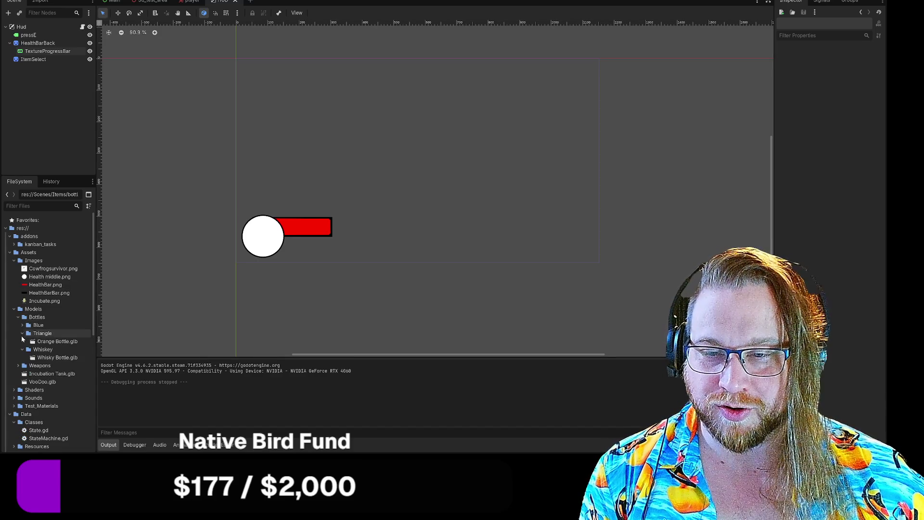
pyautogui.click(23, 342)
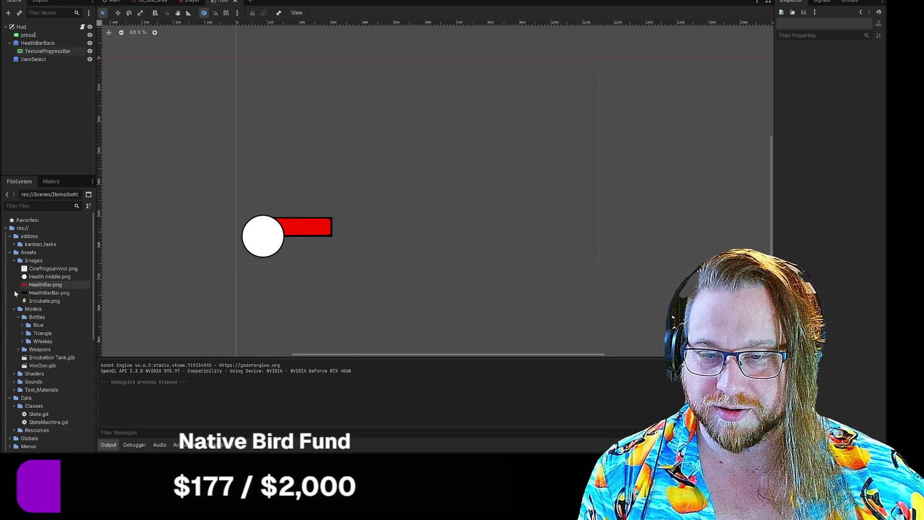
pyautogui.click(14, 261)
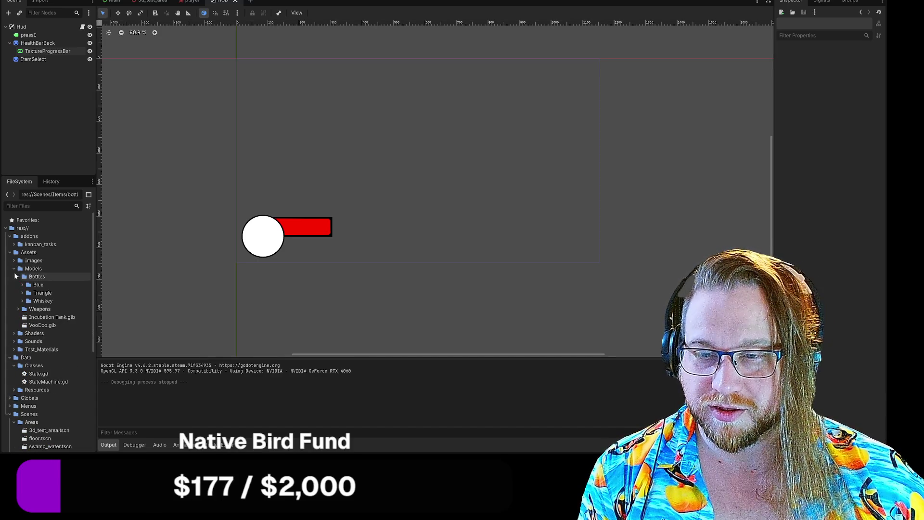
pyautogui.click(16, 309)
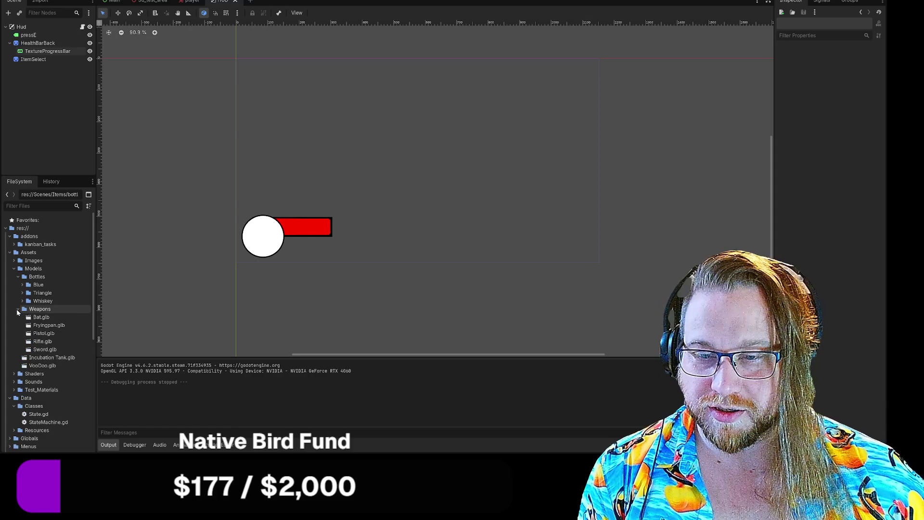
pyautogui.click(18, 309)
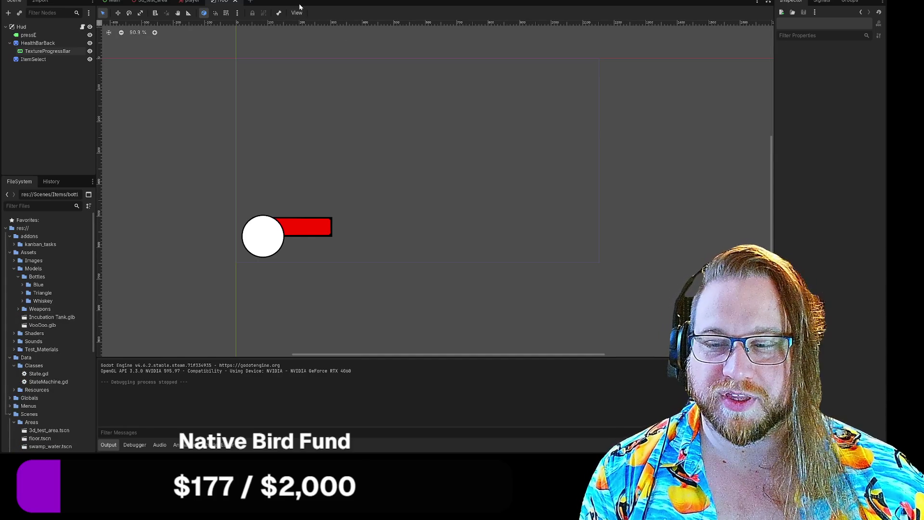
pyautogui.click(250, 3)
# - Create a 3D Scene and change its Node3D root to StaticBody3D via a 'stat' search
pyautogui.click(51, 50)
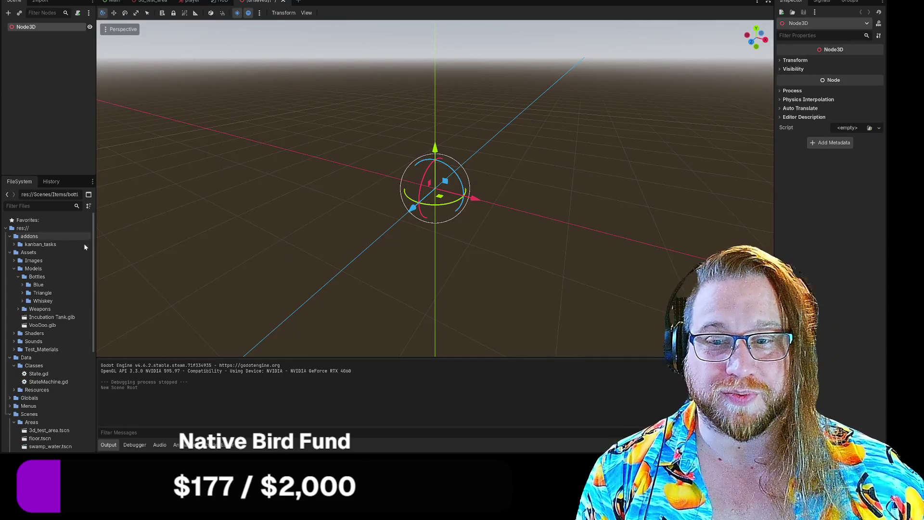
pyautogui.rightClick(33, 31)
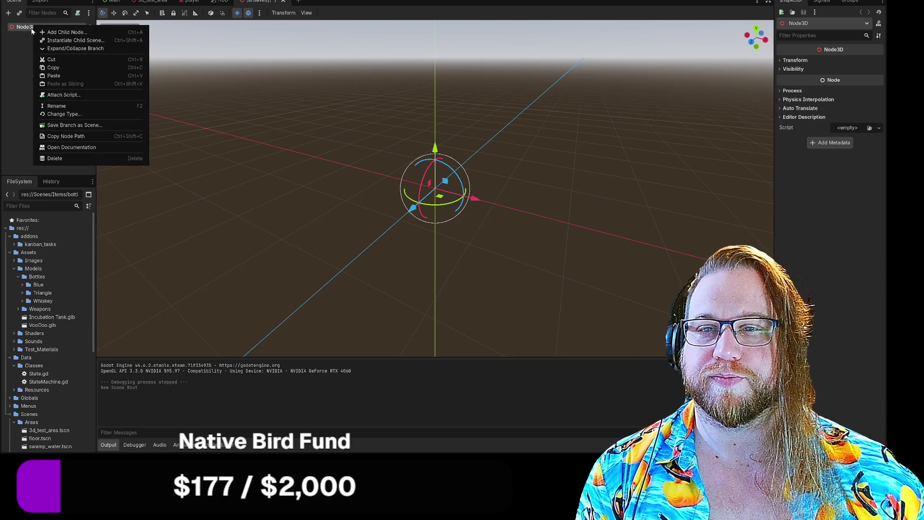
pyautogui.click(68, 115)
pyautogui.write('stat')
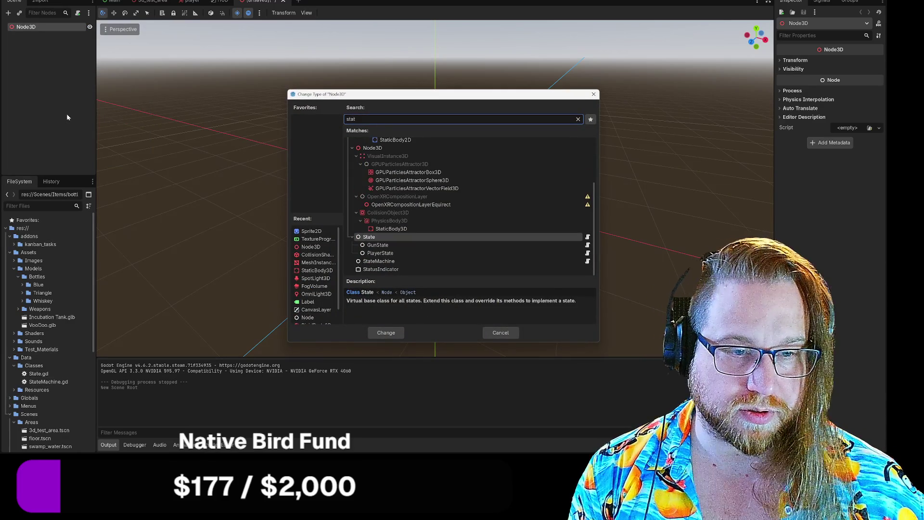
pyautogui.press('Up')
pyautogui.press('Return')
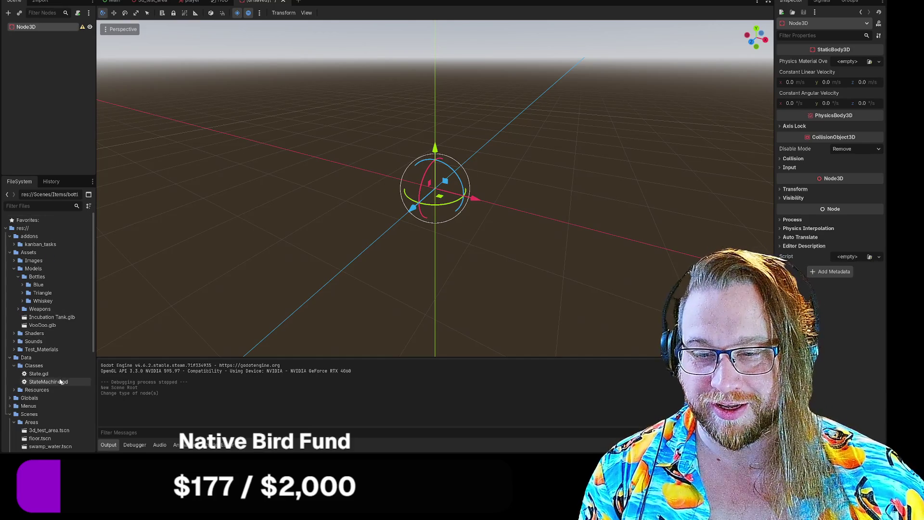
pyautogui.scroll(-3, 62, 385)
pyautogui.scroll(-3, 61, 389)
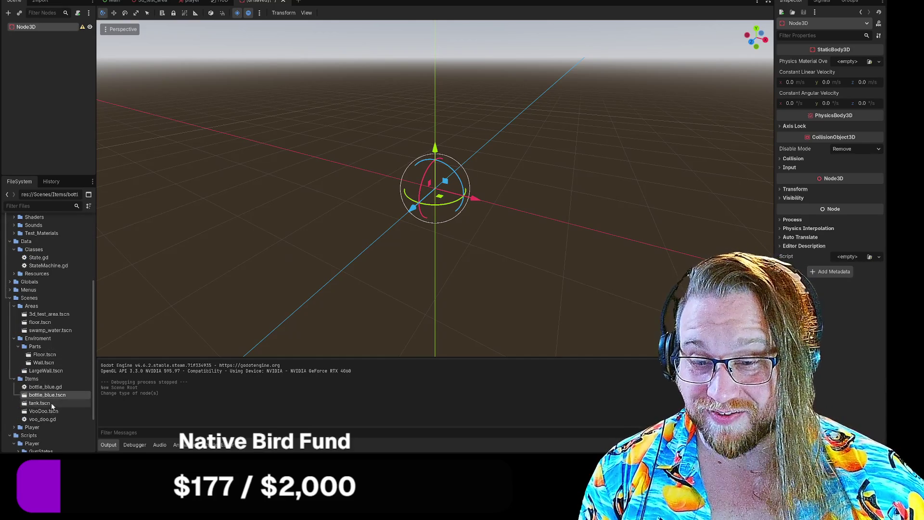
pyautogui.scroll(-3, 49, 413)
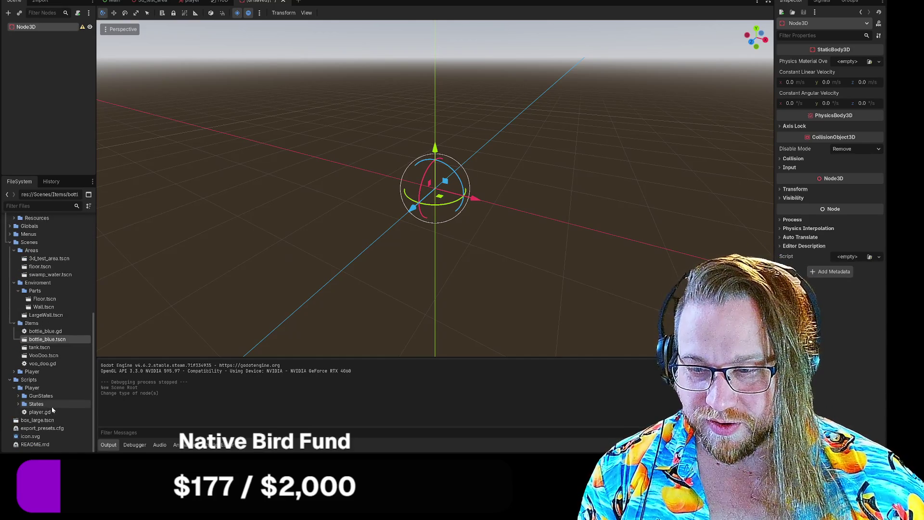
# - Drag Sword.glb from Assets/Models/Weapons onto the Node3D root in the Scene dock
pyautogui.scroll(3, 58, 407)
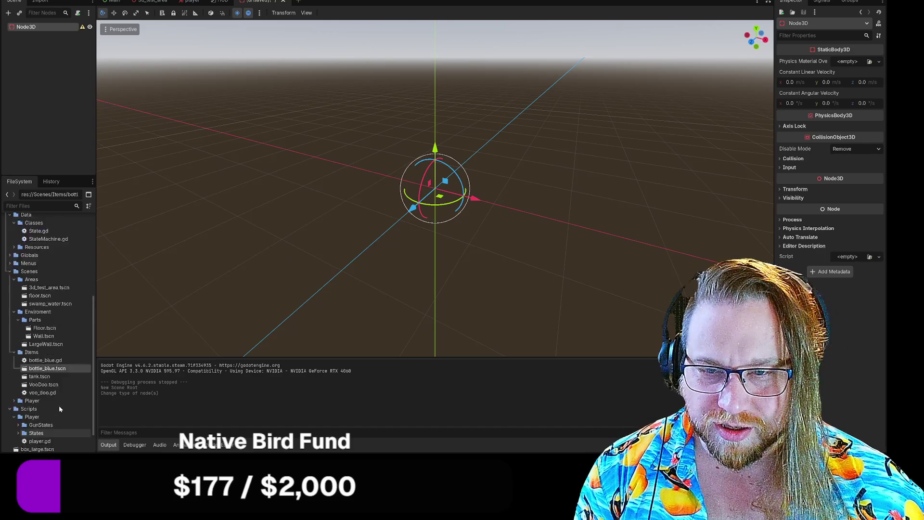
pyautogui.scroll(7, 59, 407)
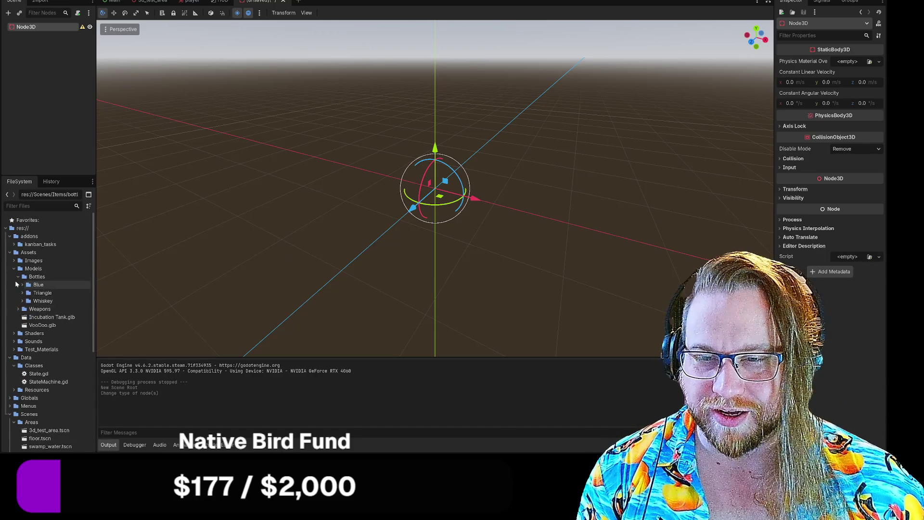
pyautogui.click(18, 309)
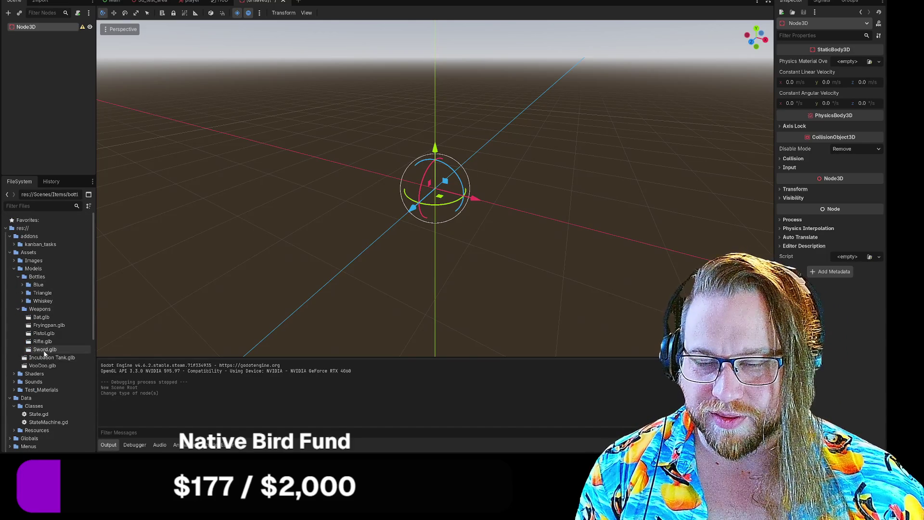
pyautogui.moveTo(44, 350); pyautogui.dragTo(29, 30)
# - Add a CollisionShape3D child node under the StaticBody3D root, next to Sword
pyautogui.rightClick(31, 29)
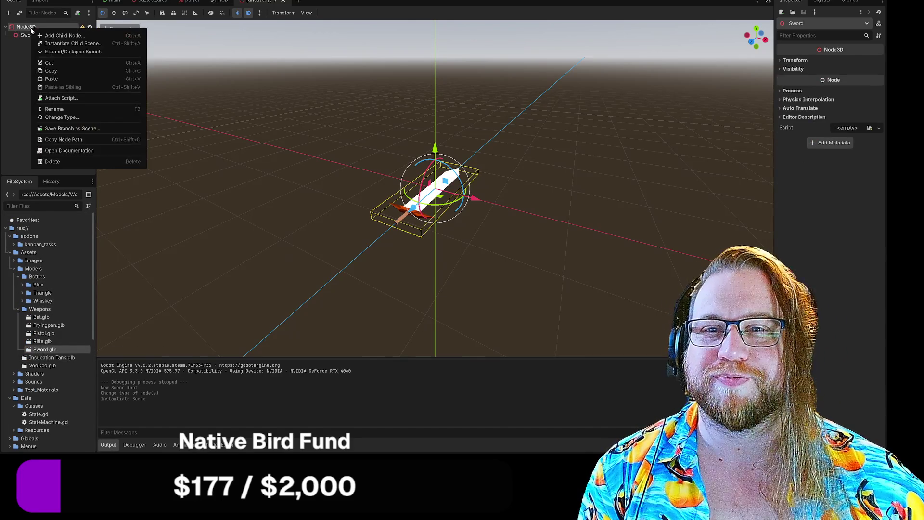
pyautogui.click(53, 35)
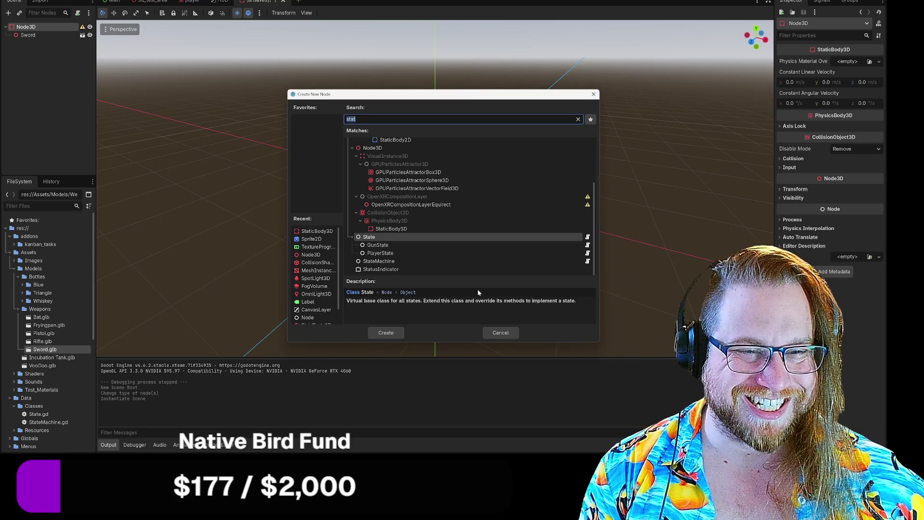
pyautogui.scroll(3, 437, 262)
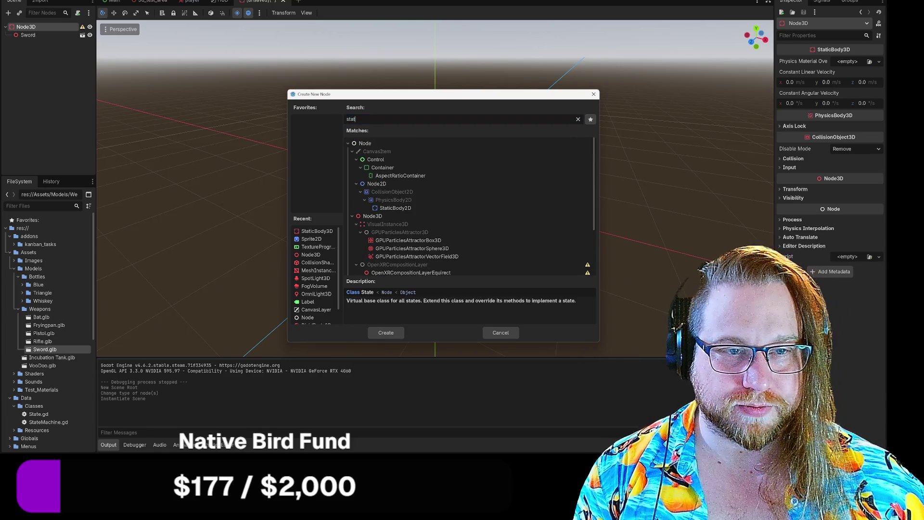
pyautogui.write('coll')
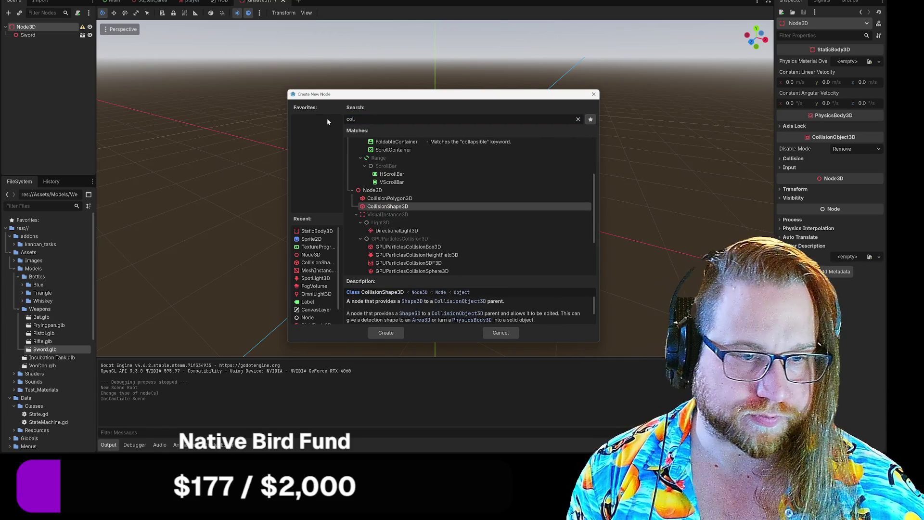
pyautogui.press('Return')
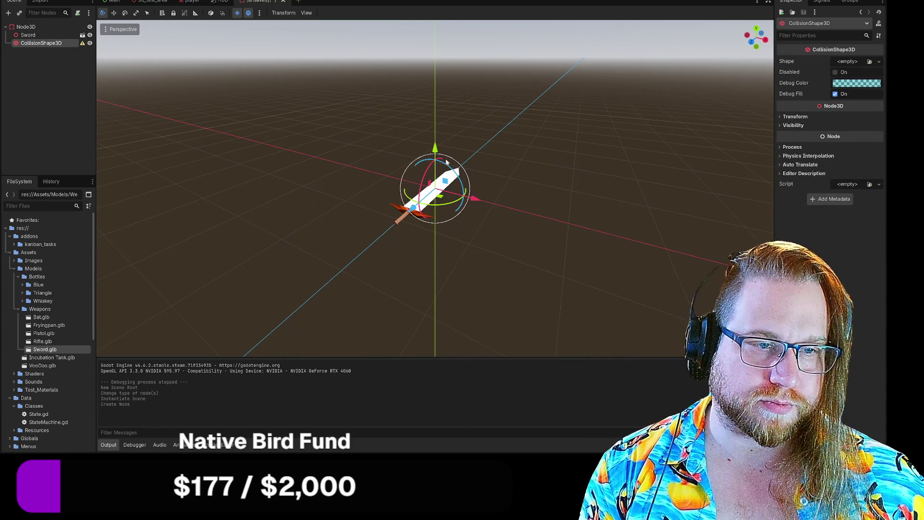
# - Set the Sword model's X rotation to exactly 90° so it stands upright
pyautogui.moveTo(425, 170)
pyautogui.mouseDown()
pyautogui.moveTo(457, 185)
pyautogui.moveTo(427, 170)
pyautogui.moveTo(457, 185)
pyautogui.moveTo(426, 170)
pyautogui.moveTo(425, 187)
pyautogui.moveTo(427, 171)
pyautogui.mouseUp()
pyautogui.click(28, 35)
pyautogui.click(795, 60)
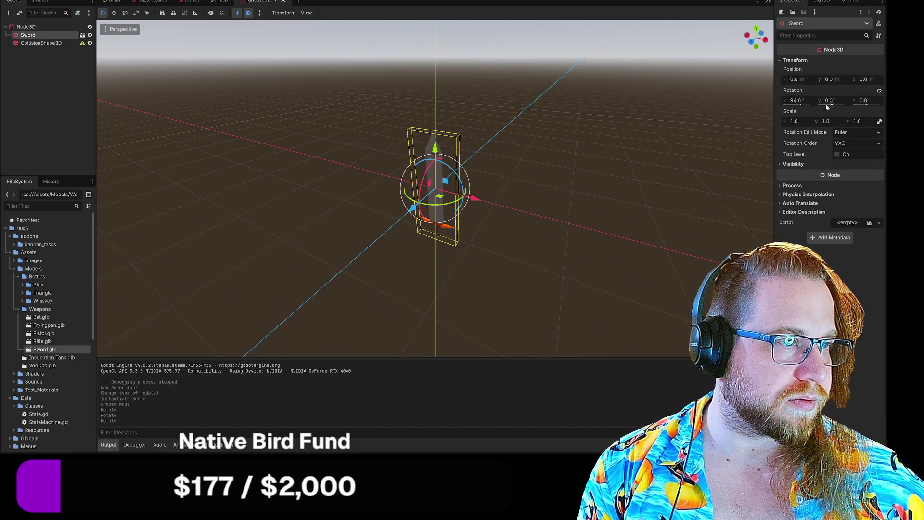
pyautogui.click(786, 102)
pyautogui.write('90')
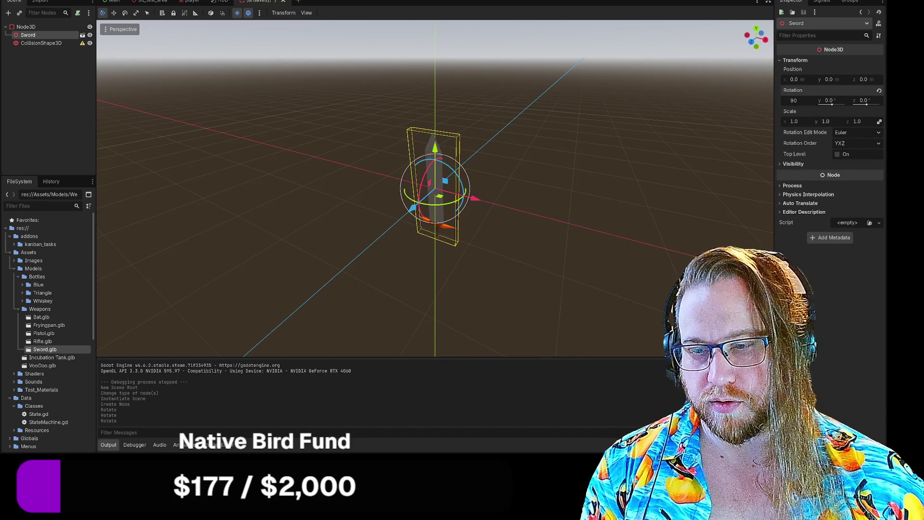
pyautogui.press('Return')
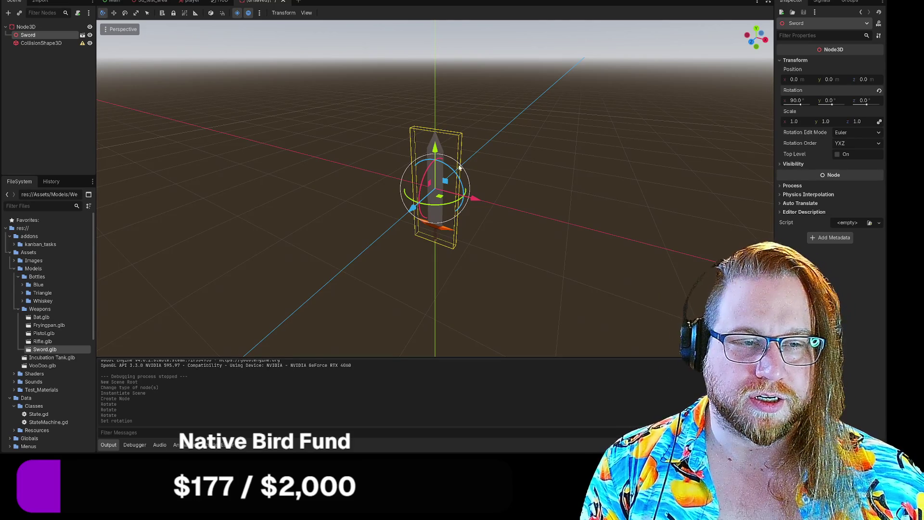
# - Raise the sword along Y so its guard sits at the origin, and check its placement
pyautogui.moveTo(435, 149); pyautogui.dragTo(435, 75)
pyautogui.click(553, 190)
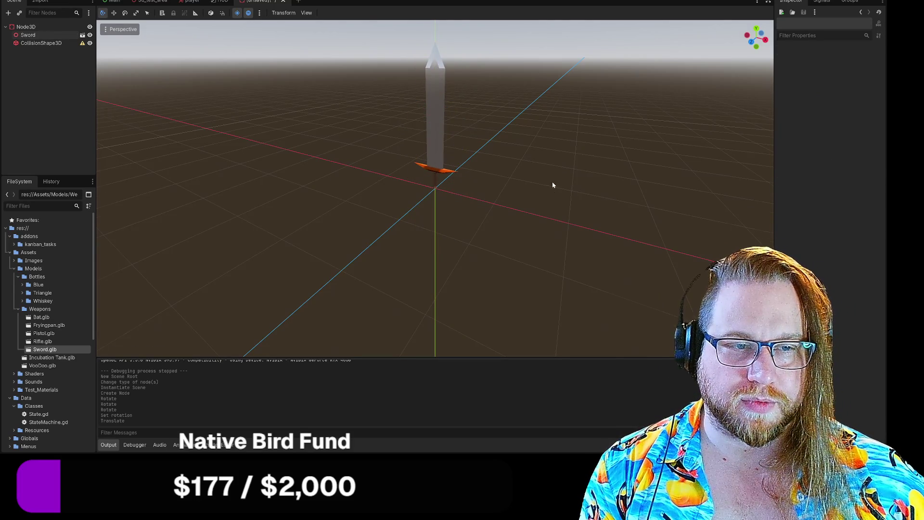
pyautogui.moveTo(553, 185)
pyautogui.mouseDown()
pyautogui.moveTo(552, 202)
pyautogui.moveTo(495, 159)
pyautogui.moveTo(402, 136)
pyautogui.mouseUp()
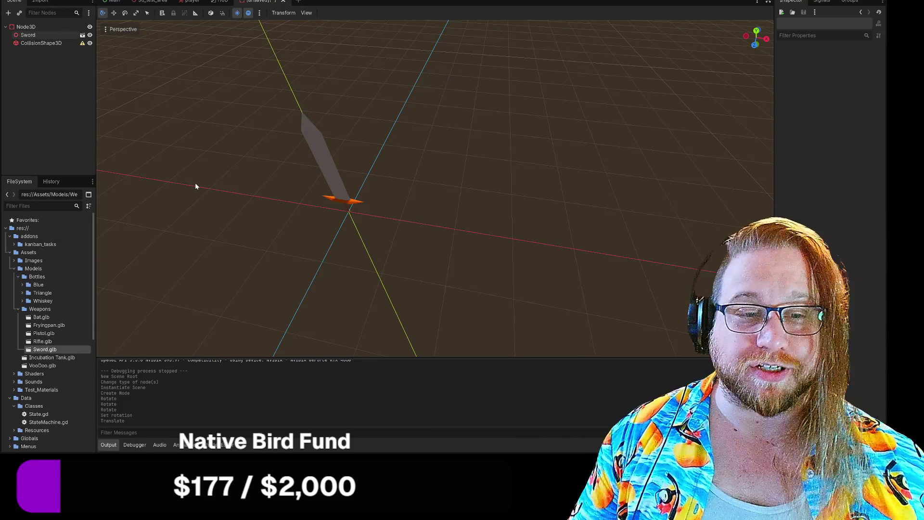
pyautogui.moveTo(405, 137)
pyautogui.mouseDown()
pyautogui.moveTo(380, 159)
pyautogui.moveTo(375, 134)
pyautogui.moveTo(380, 150)
pyautogui.mouseUp()
pyautogui.scroll(-5, 435, 187)
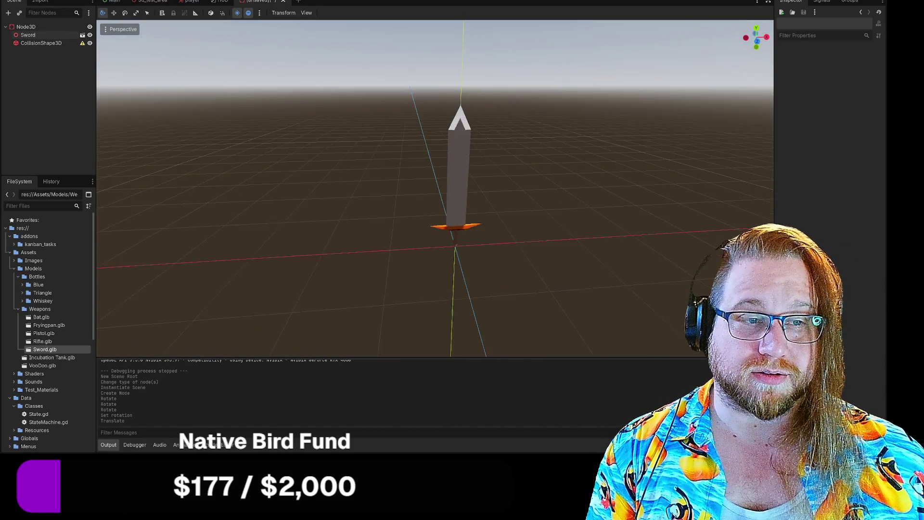
pyautogui.scroll(5, 435, 188)
pyautogui.moveTo(435, 188)
pyautogui.mouseDown()
pyautogui.moveTo(435, 202)
pyautogui.moveTo(414, 198)
pyautogui.moveTo(423, 188)
pyautogui.moveTo(414, 187)
pyautogui.mouseUp()
pyautogui.scroll(-5, 435, 188)
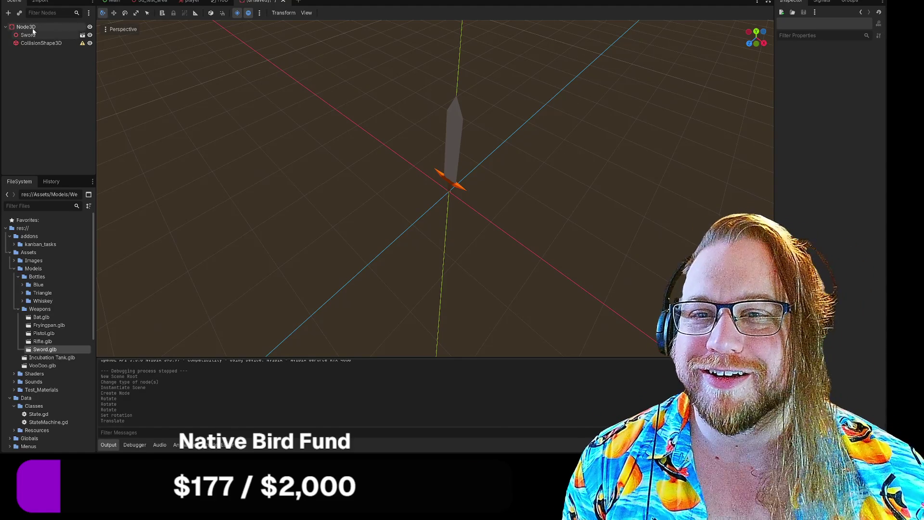
# - Rename the root StaticBody3D node to SwordDamage
pyautogui.rightClick(33, 31)
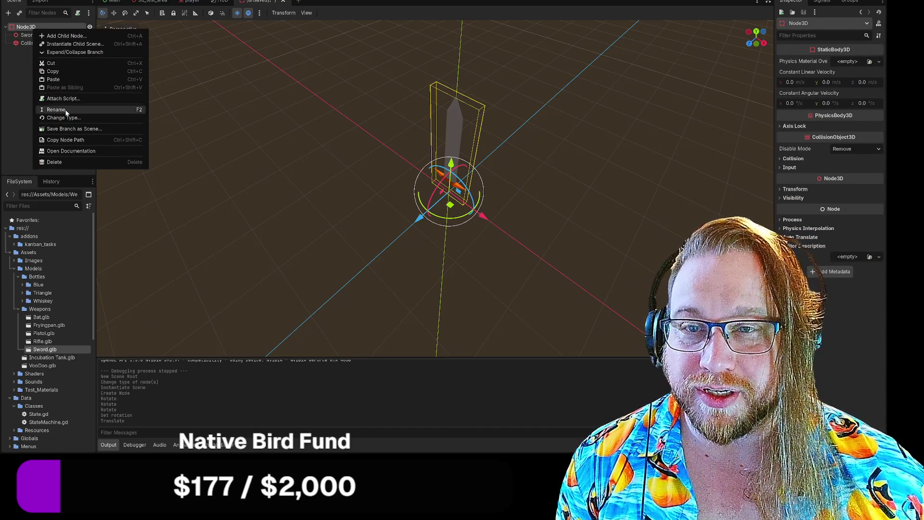
pyautogui.click(65, 109)
pyautogui.write('Sw')
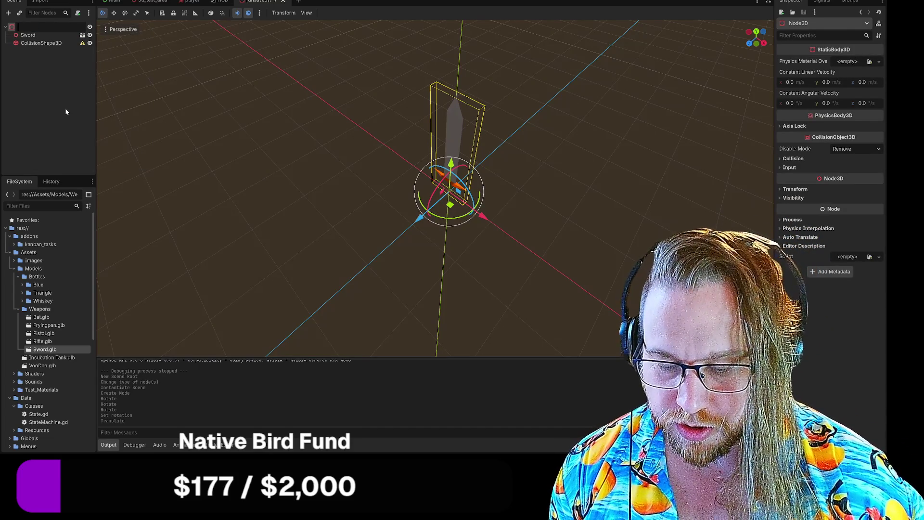
pyautogui.write('Shar')
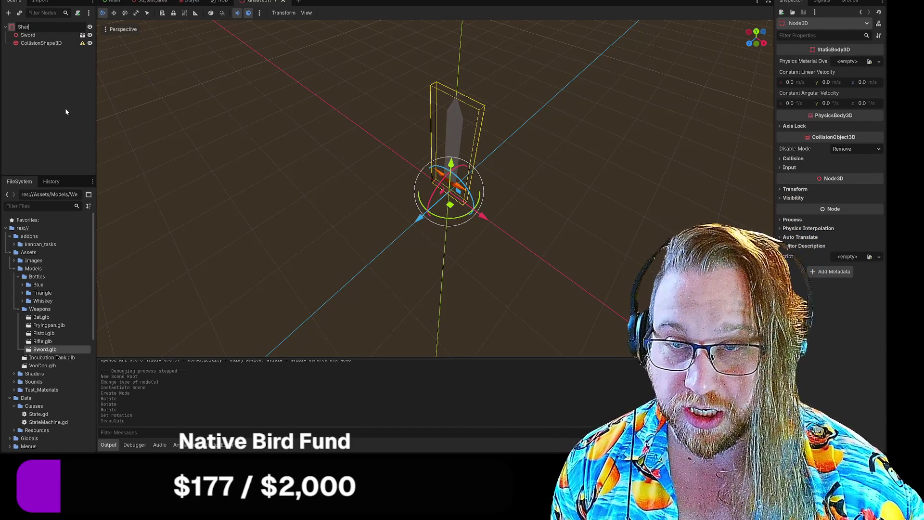
pyautogui.press('BackSpace')
pyautogui.press('BackSpace')
pyautogui.press('BackSpace')
pyautogui.write('Sword')
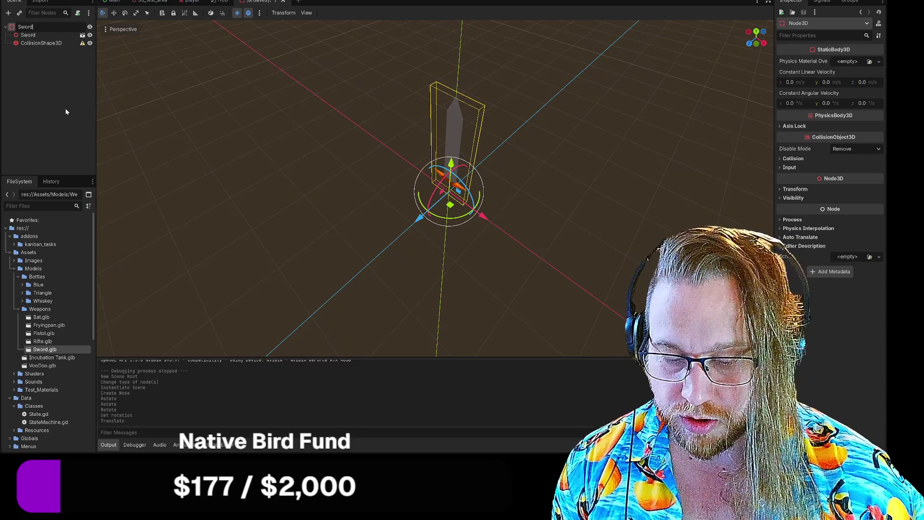
pyautogui.write('D')
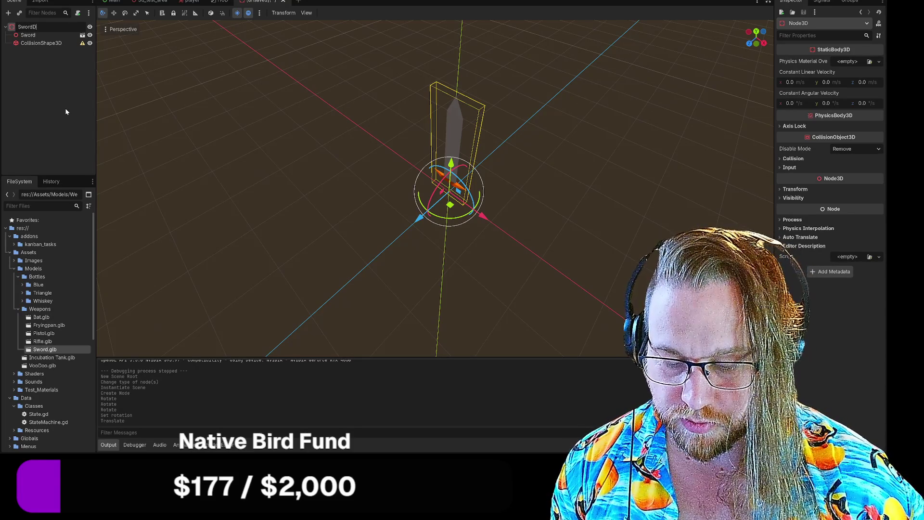
pyautogui.write('amage')
pyautogui.press('Return')
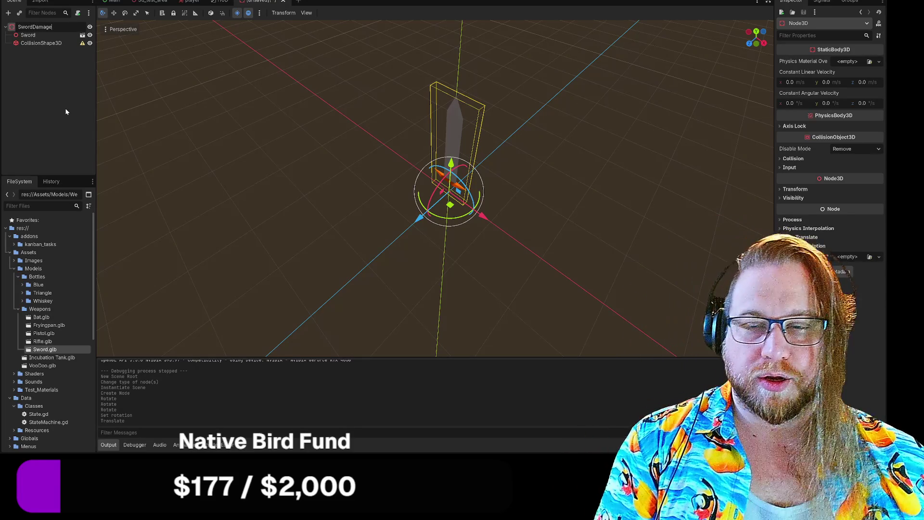
pyautogui.press('F2')
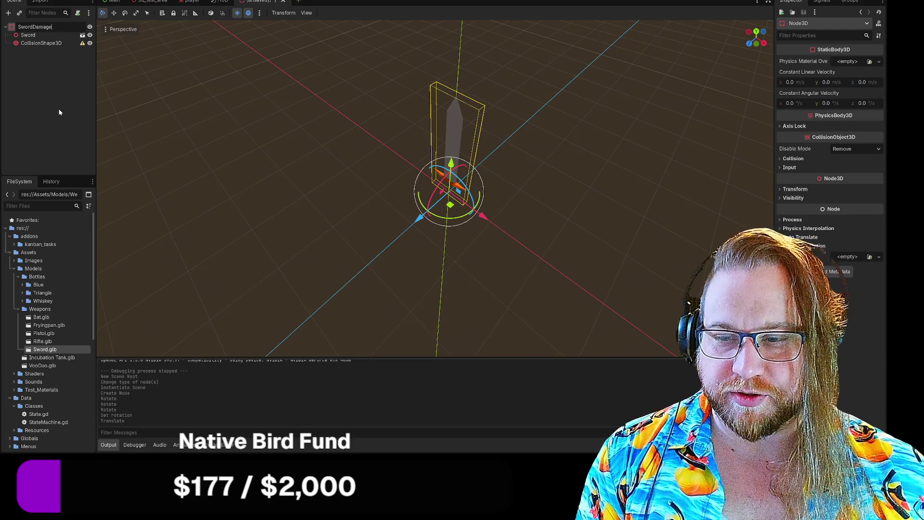
pyautogui.press('Return')
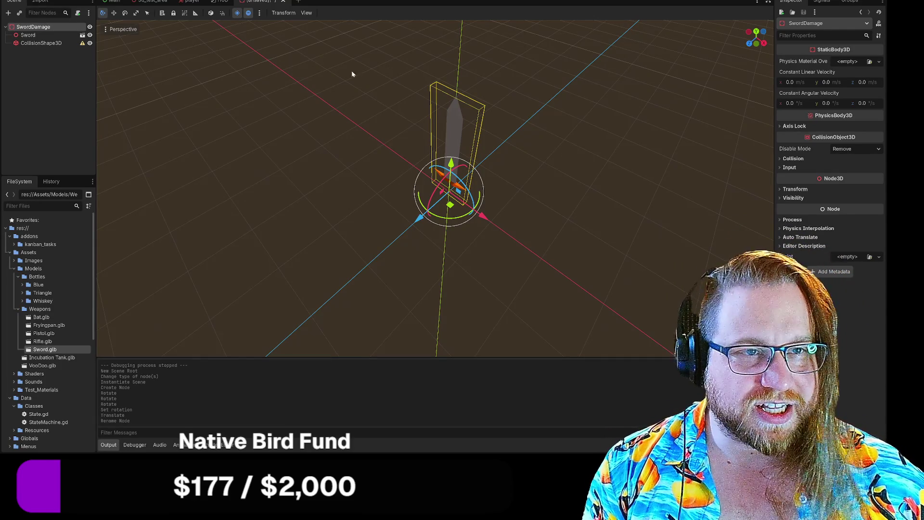
# - Save the scene as sword_damage.tscn in the Scenes/Items folder
pyautogui.rightClick(266, 2)
pyautogui.click(301, 24)
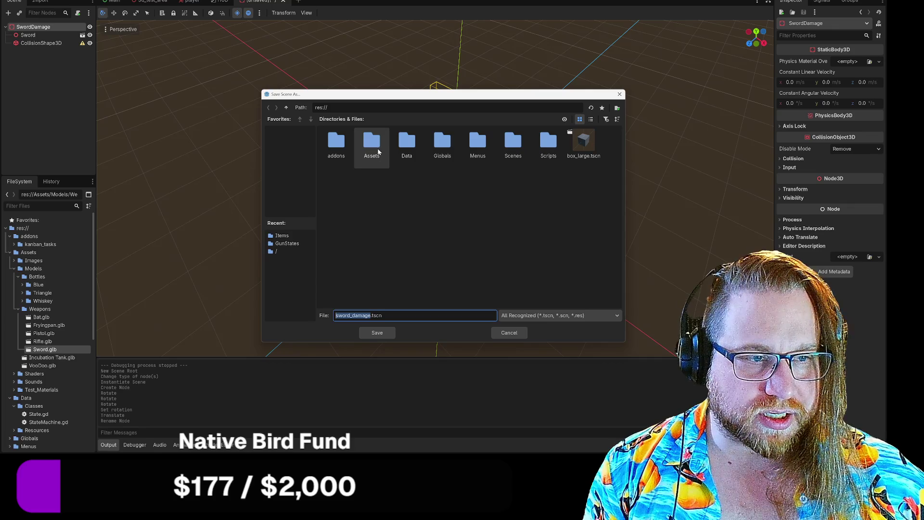
pyautogui.doubleClick(511, 153)
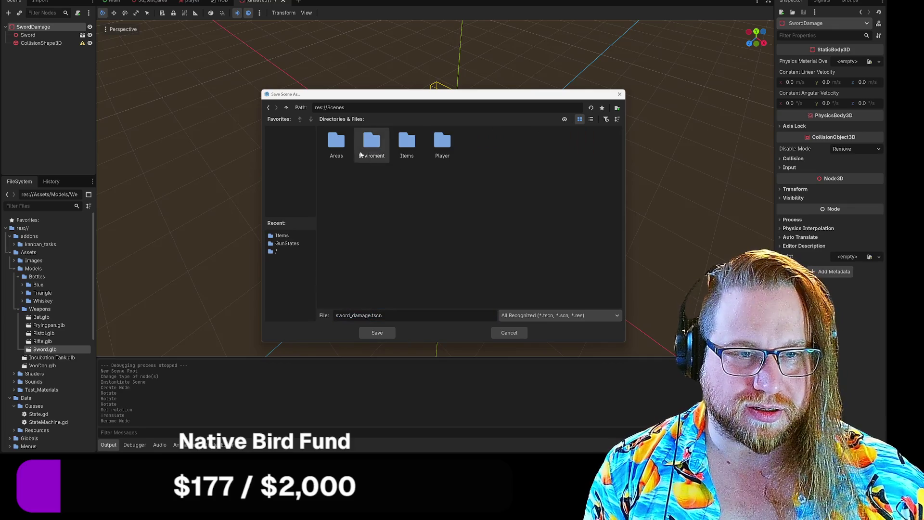
pyautogui.doubleClick(409, 149)
pyautogui.click(378, 333)
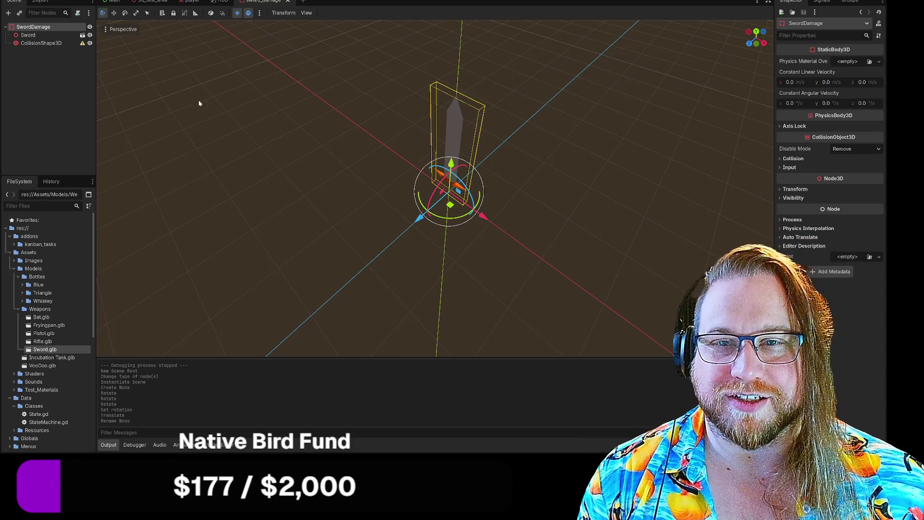
pyautogui.moveTo(41, 44); pyautogui.dragTo(39, 28)
# - Give the CollisionShape3D a CapsuleShape3D and stretch it taller
pyautogui.click(846, 61)
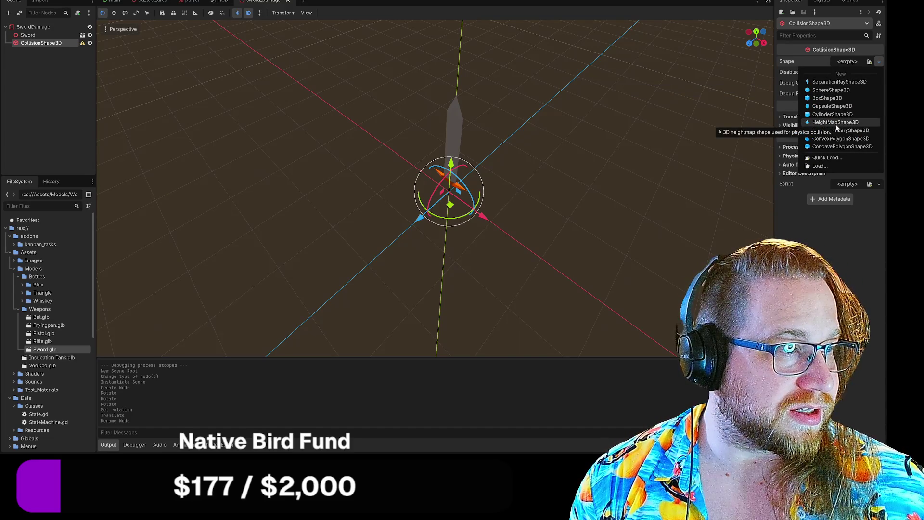
pyautogui.click(826, 97)
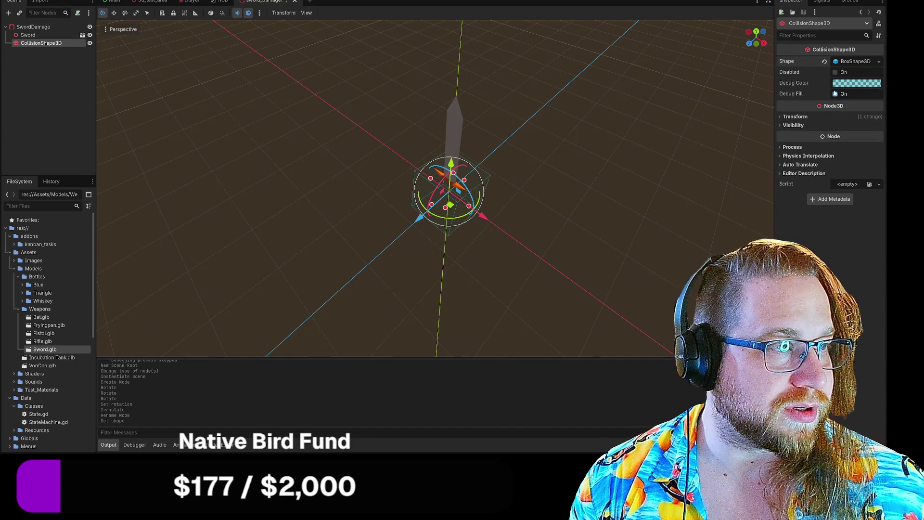
pyautogui.click(855, 61)
pyautogui.click(874, 61)
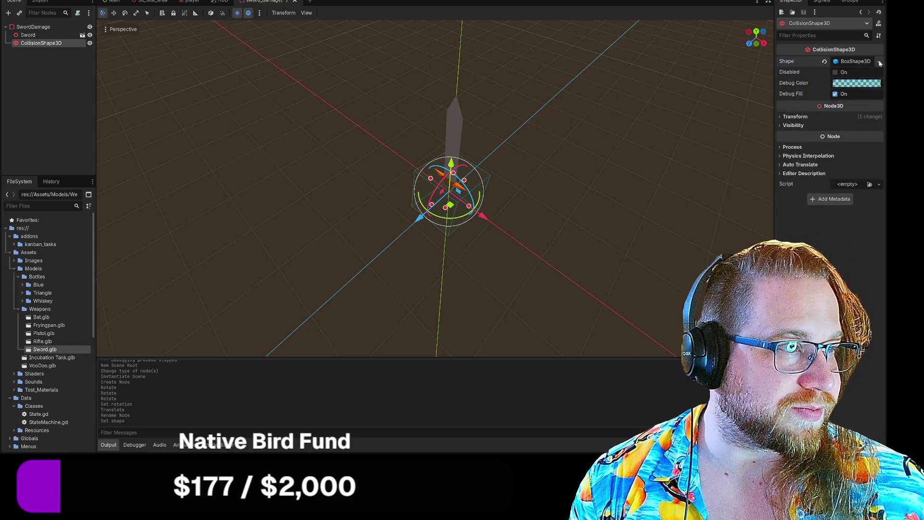
pyautogui.click(878, 61)
pyautogui.click(836, 110)
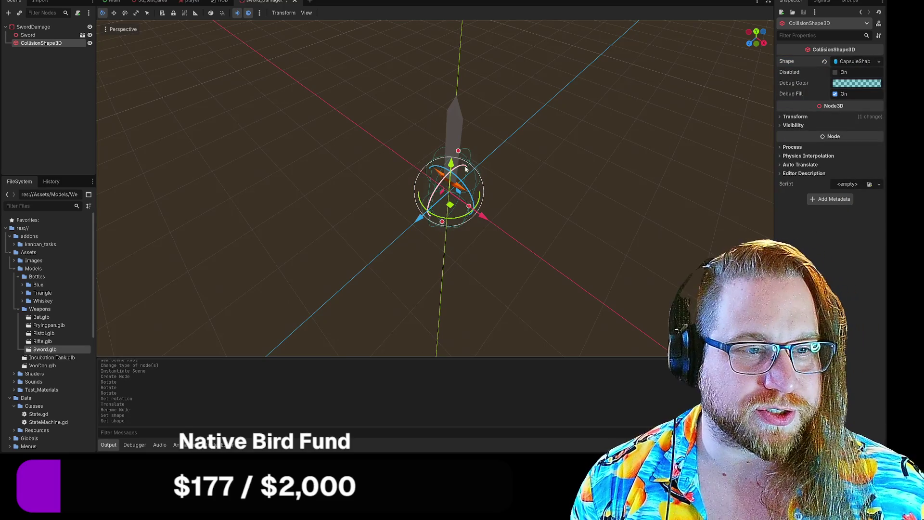
pyautogui.moveTo(459, 151); pyautogui.dragTo(458, 94)
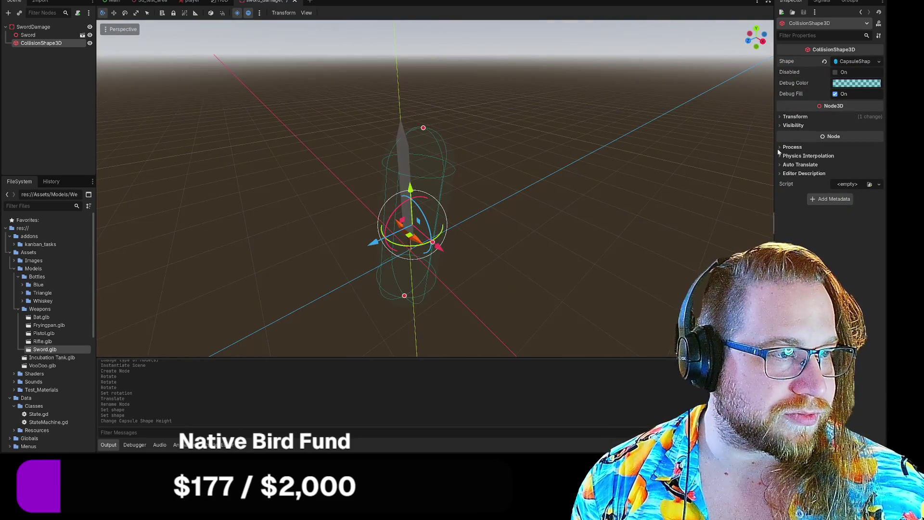
# - Reset the collision shape's position and rotation to zero and focus the view on it
pyautogui.click(780, 116)
pyautogui.click(879, 148)
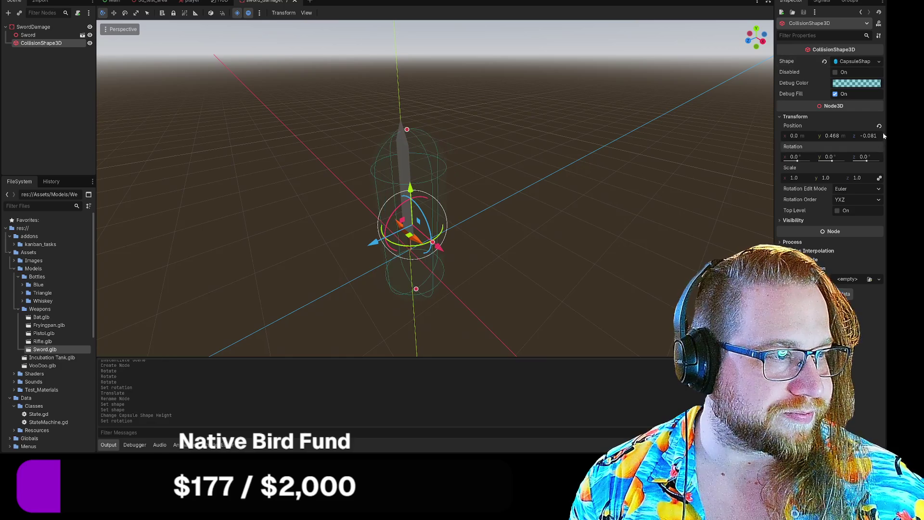
pyautogui.click(879, 126)
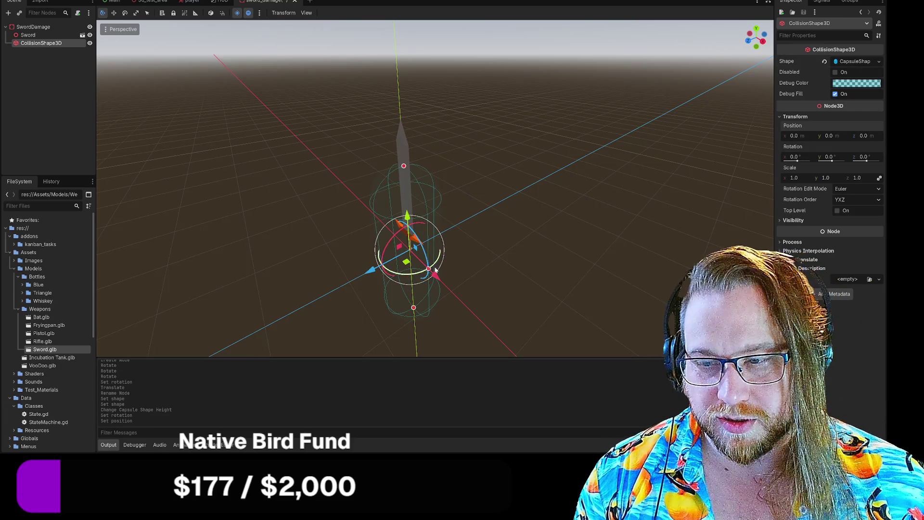
pyautogui.press('f')
pyautogui.scroll(-3, 475, 268)
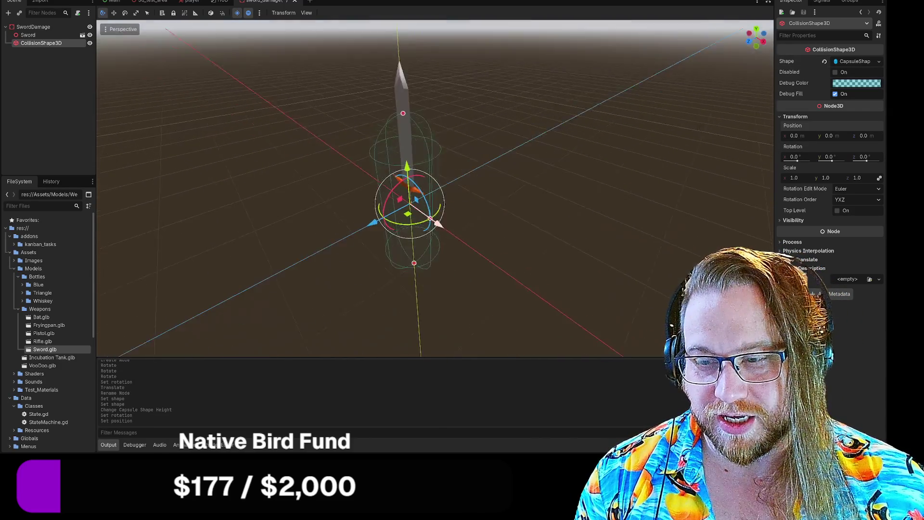
pyautogui.scroll(3, 475, 267)
# - Resize the capsule to hug the blade, roughly radius 0.154 and height 1.65
pyautogui.moveTo(427, 277)
pyautogui.mouseDown()
pyautogui.moveTo(428, 180)
pyautogui.moveTo(417, 144)
pyautogui.moveTo(430, 131)
pyautogui.mouseUp()
pyautogui.moveTo(463, 235)
pyautogui.mouseDown()
pyautogui.moveTo(433, 216)
pyautogui.moveTo(433, 225)
pyautogui.moveTo(432, 188)
pyautogui.mouseUp()
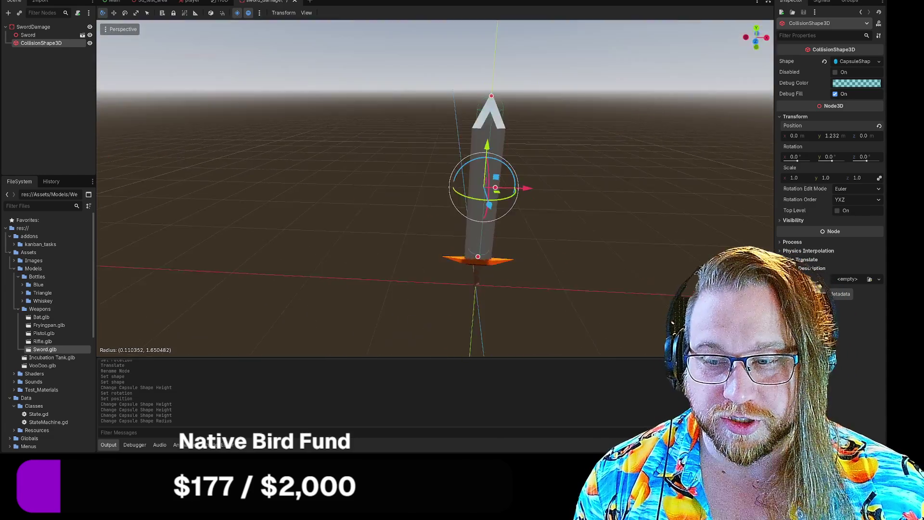
pyautogui.scroll(4, 415, 148)
pyautogui.scroll(-4, 433, 187)
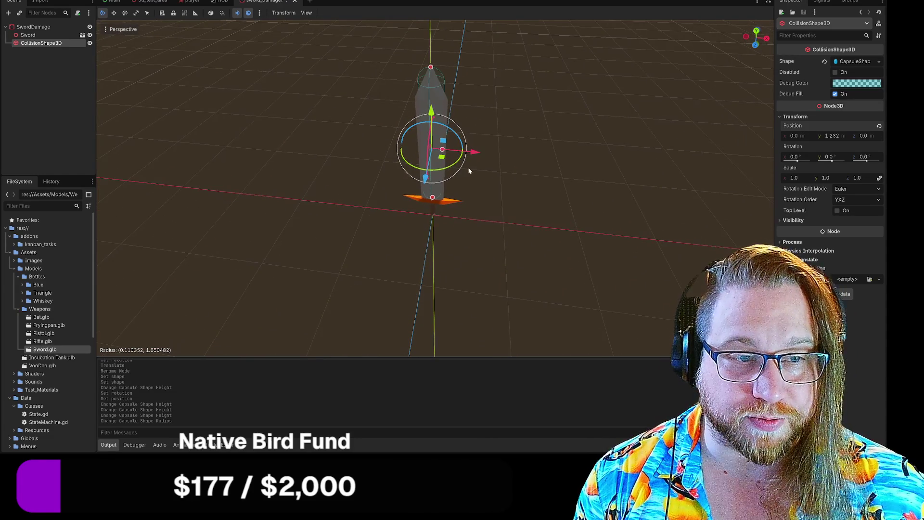
pyautogui.moveTo(443, 150)
pyautogui.mouseDown()
pyautogui.moveTo(332, 157)
pyautogui.moveTo(428, 250)
pyautogui.moveTo(414, 178)
pyautogui.moveTo(423, 212)
pyautogui.moveTo(499, 286)
pyautogui.mouseUp()
pyautogui.click(431, 254)
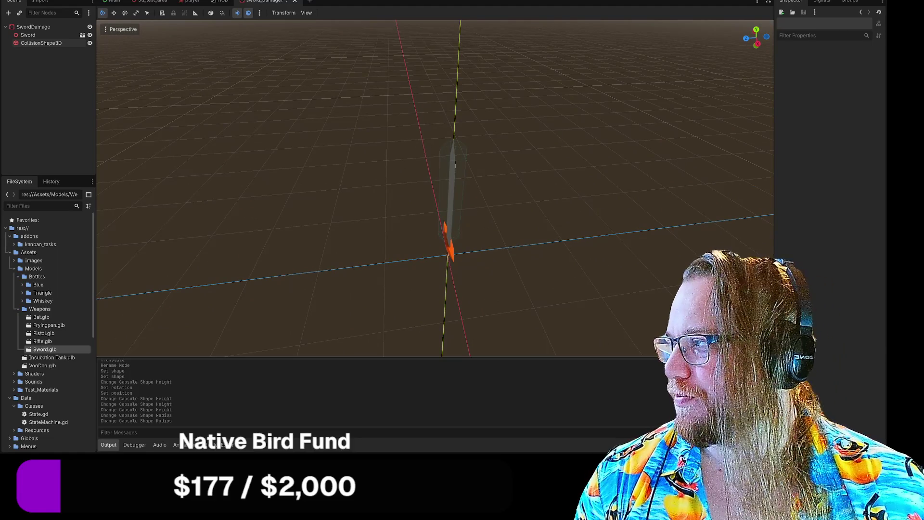